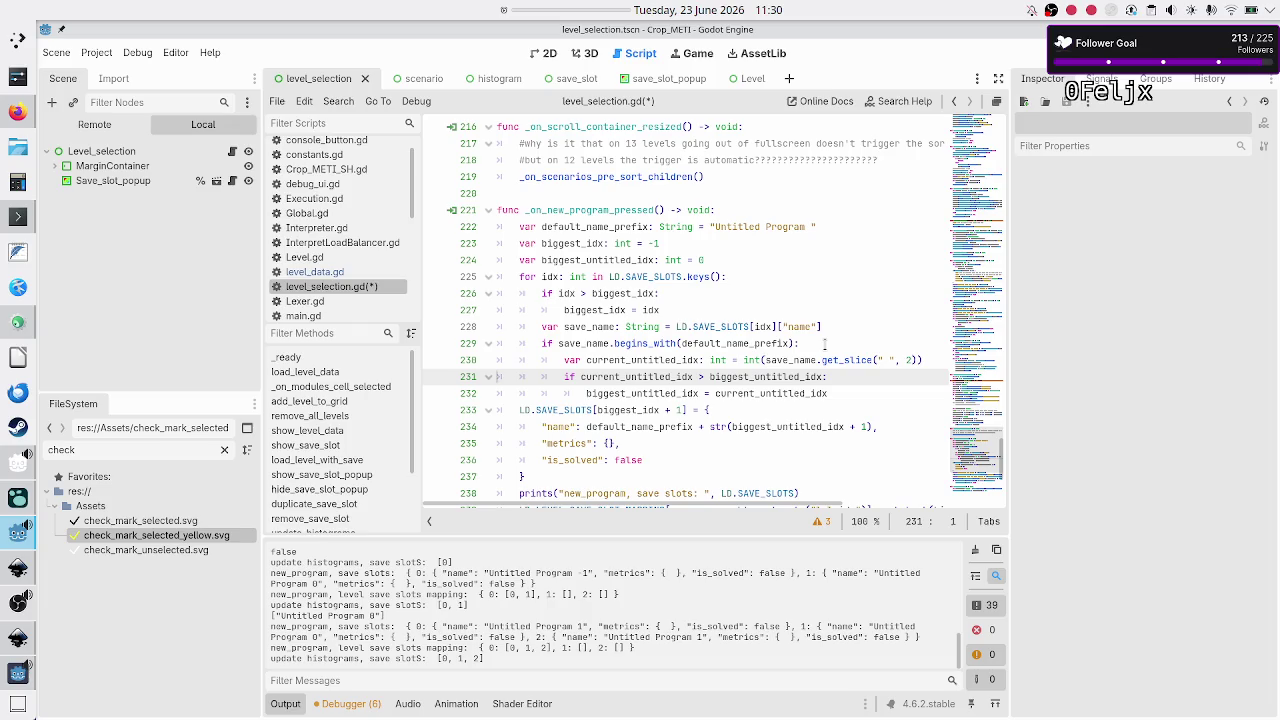
Step: Insert 'if current_untitled_idx < 0:' as a new line after line 230 of level_selection.gd
key(Left)
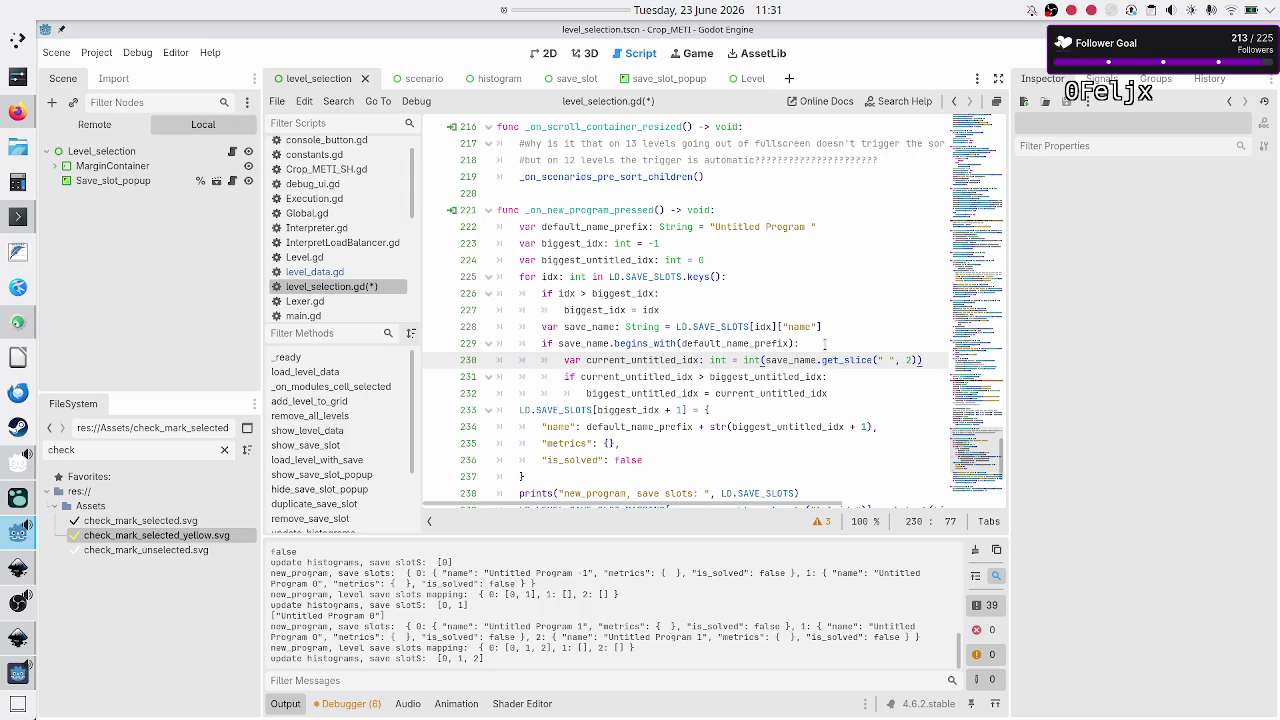
key(Down)
key(Up)
key(Down)
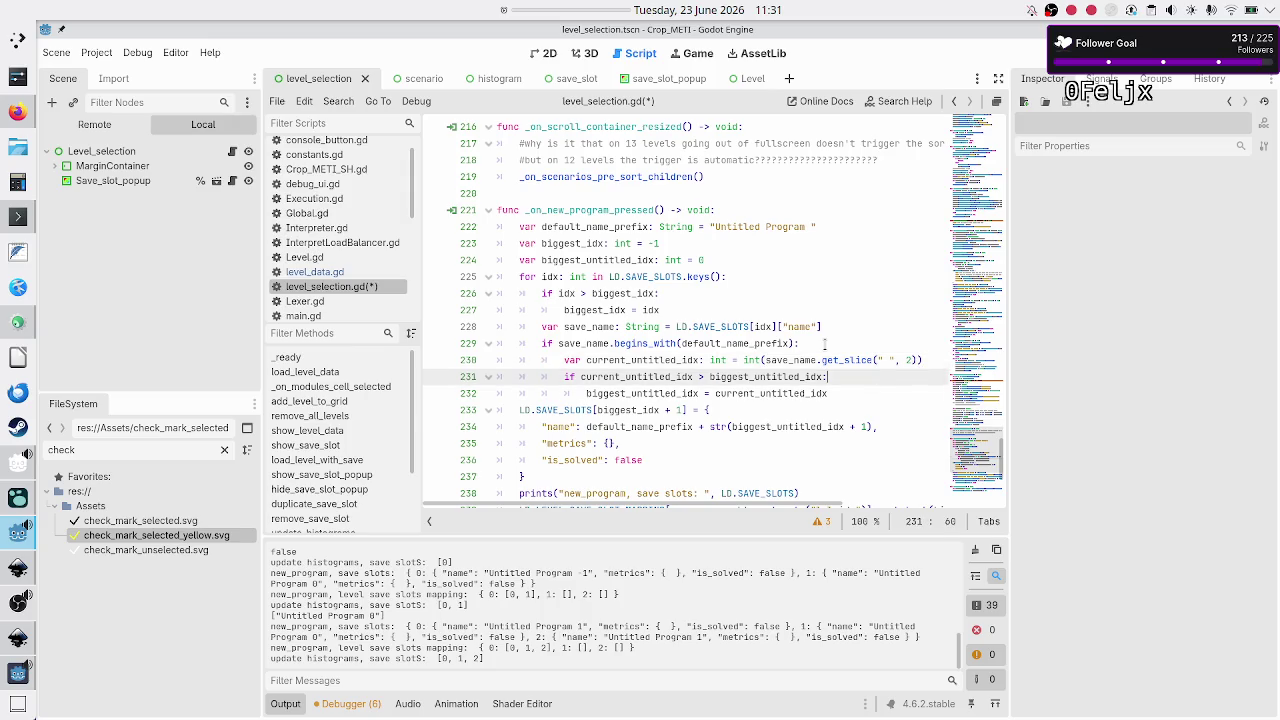
key(Up)
key(Up)
key(Down)
key(Down)
key(Home)
key(Left)
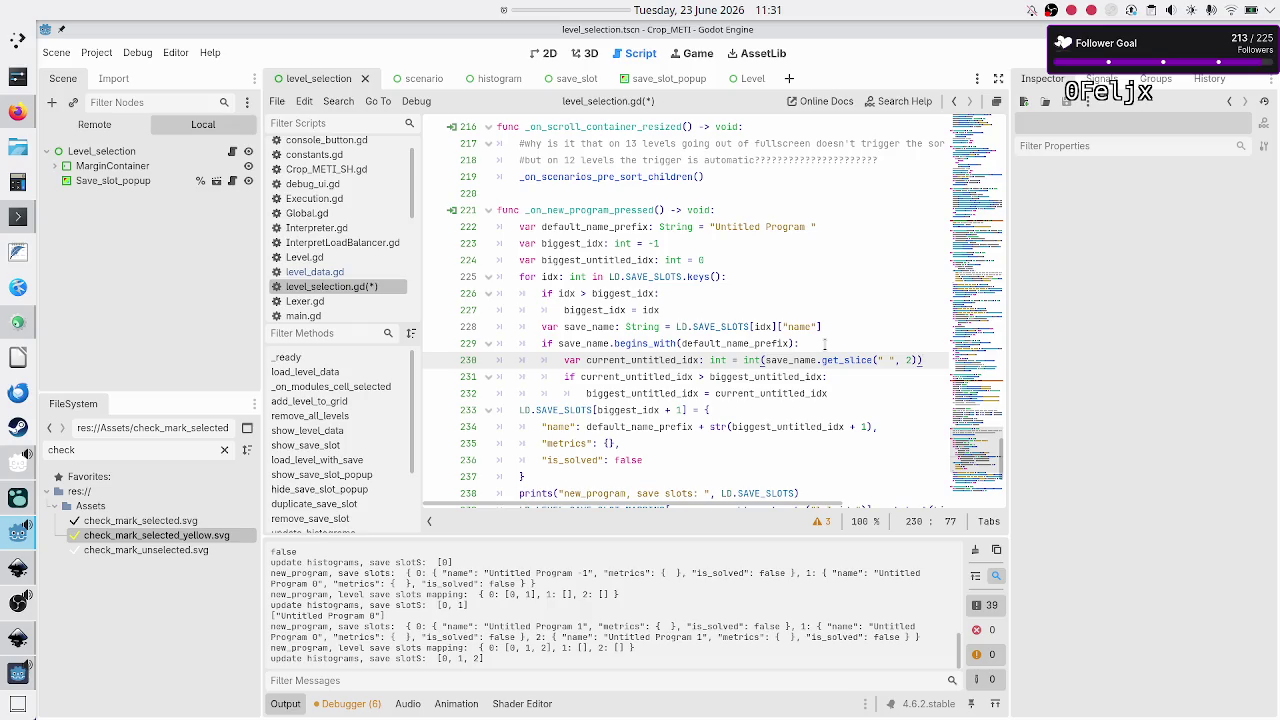
key(Return)
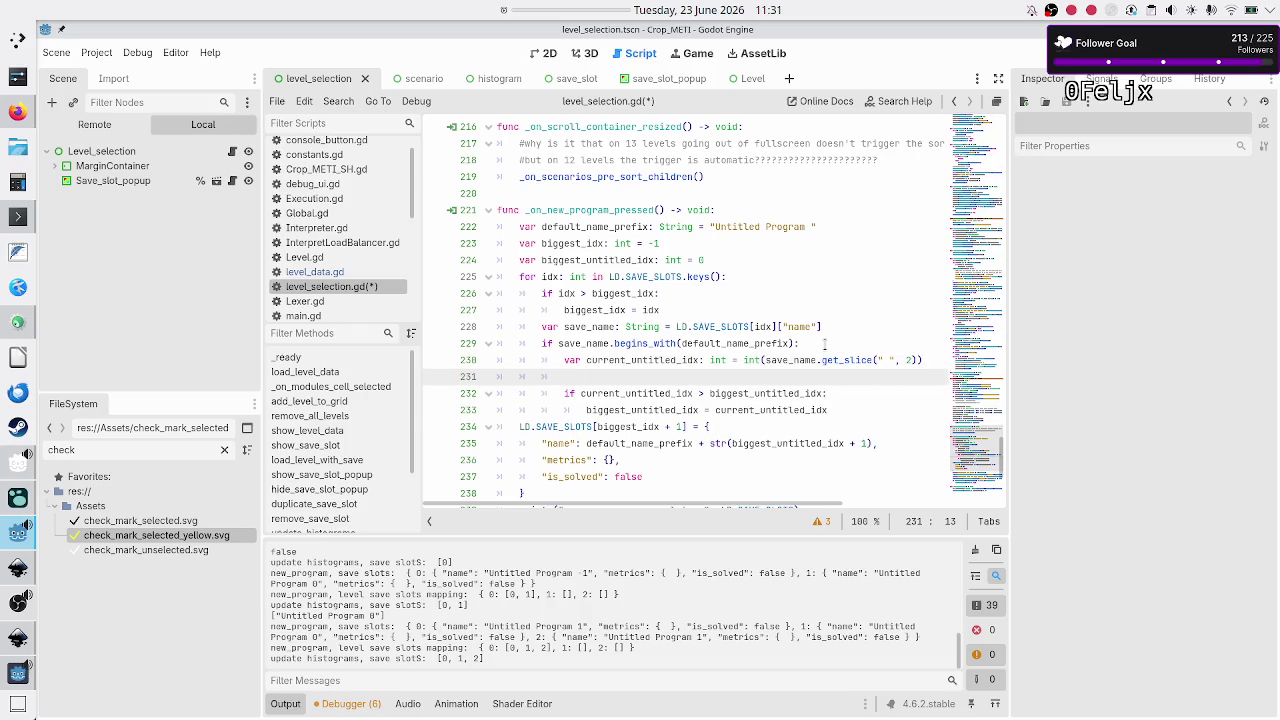
text(if curr)
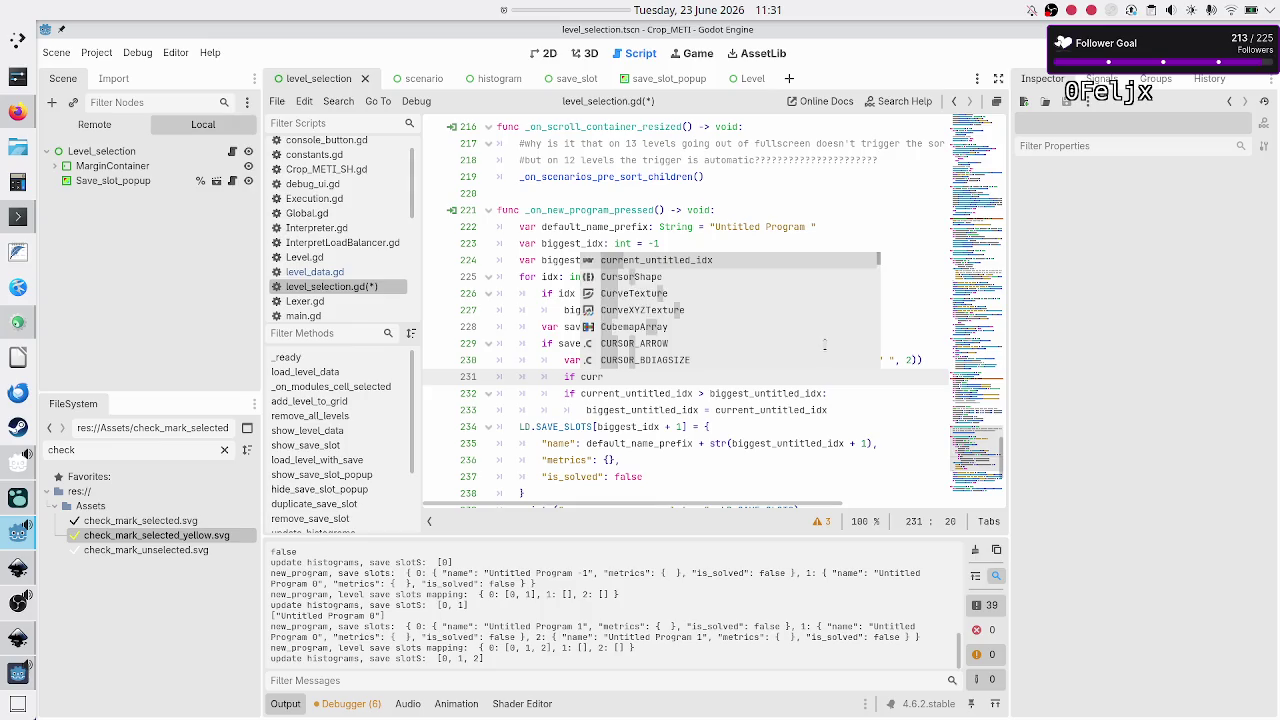
key(Return)
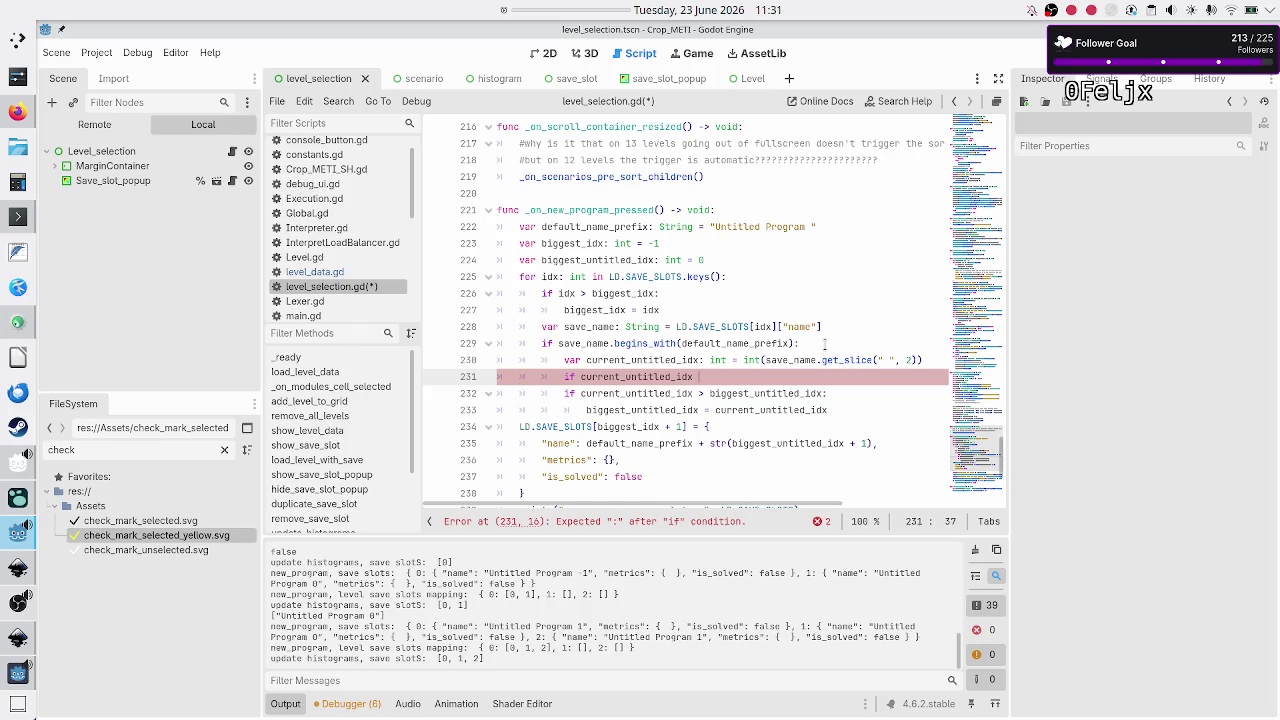
text(<)
text( 0:)
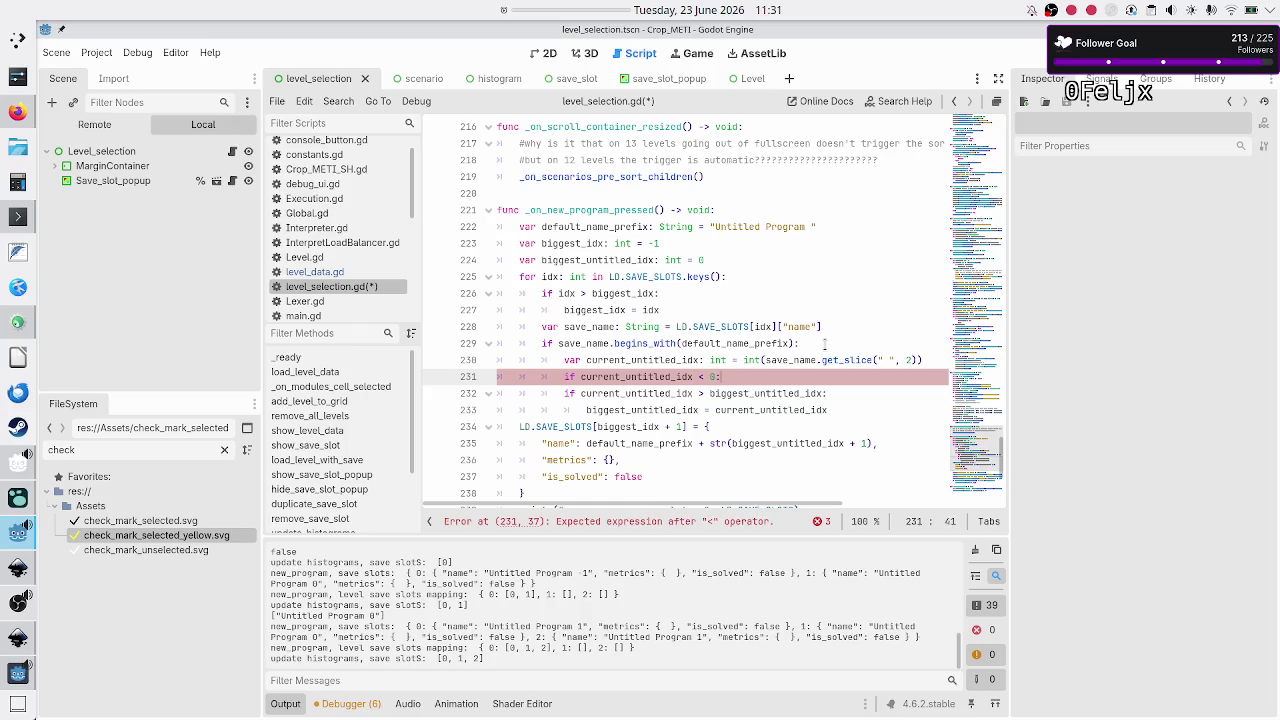
Step: Set current_untitled_idx = 0 inside the new if, then save and run the game with F5
key(Return)
text(curr)
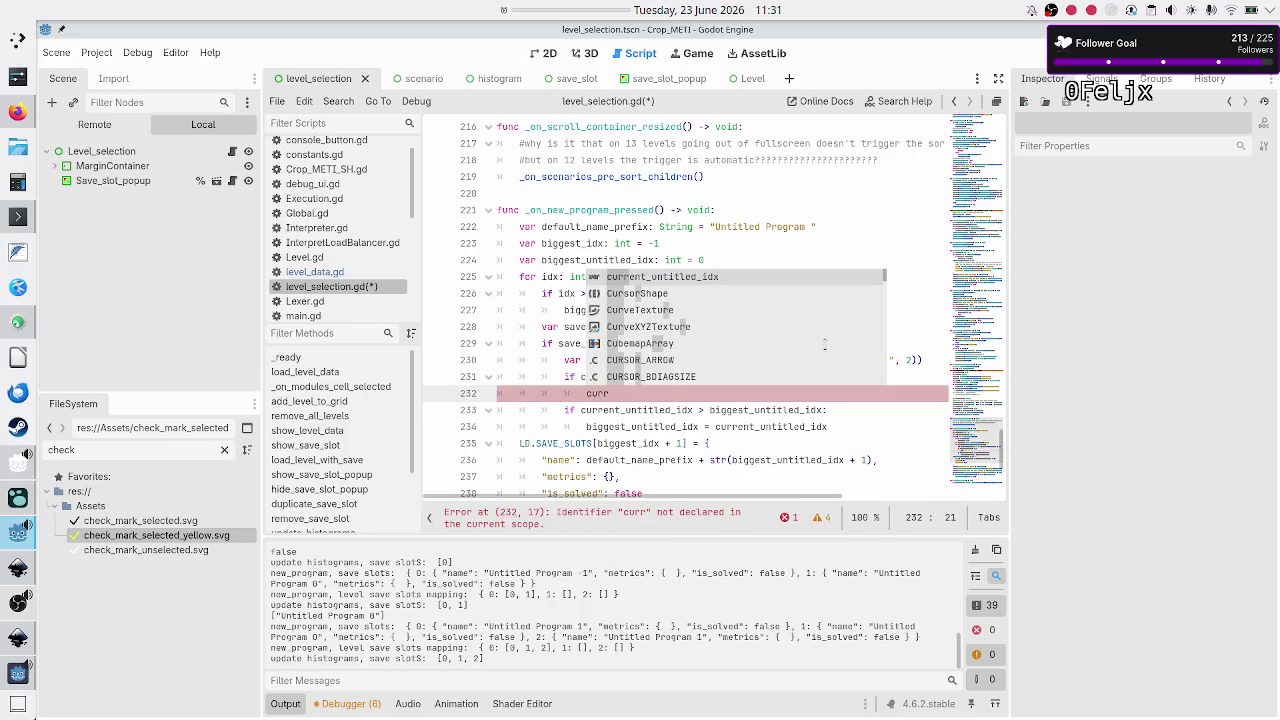
key(Return)
text(= 0)
key(Home)
key(Home)
key(F5)
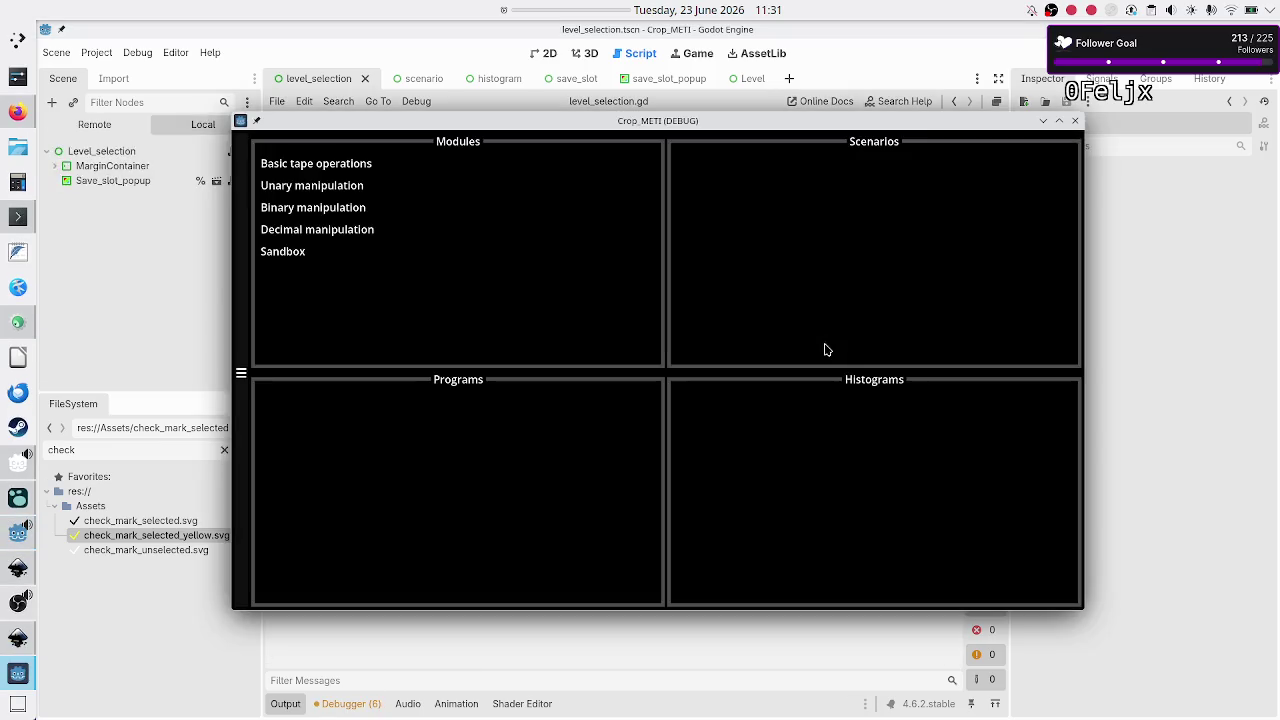
Step: Open the Binary manipulation > Flip bit scenario and create a new untitled program
click(345, 209)
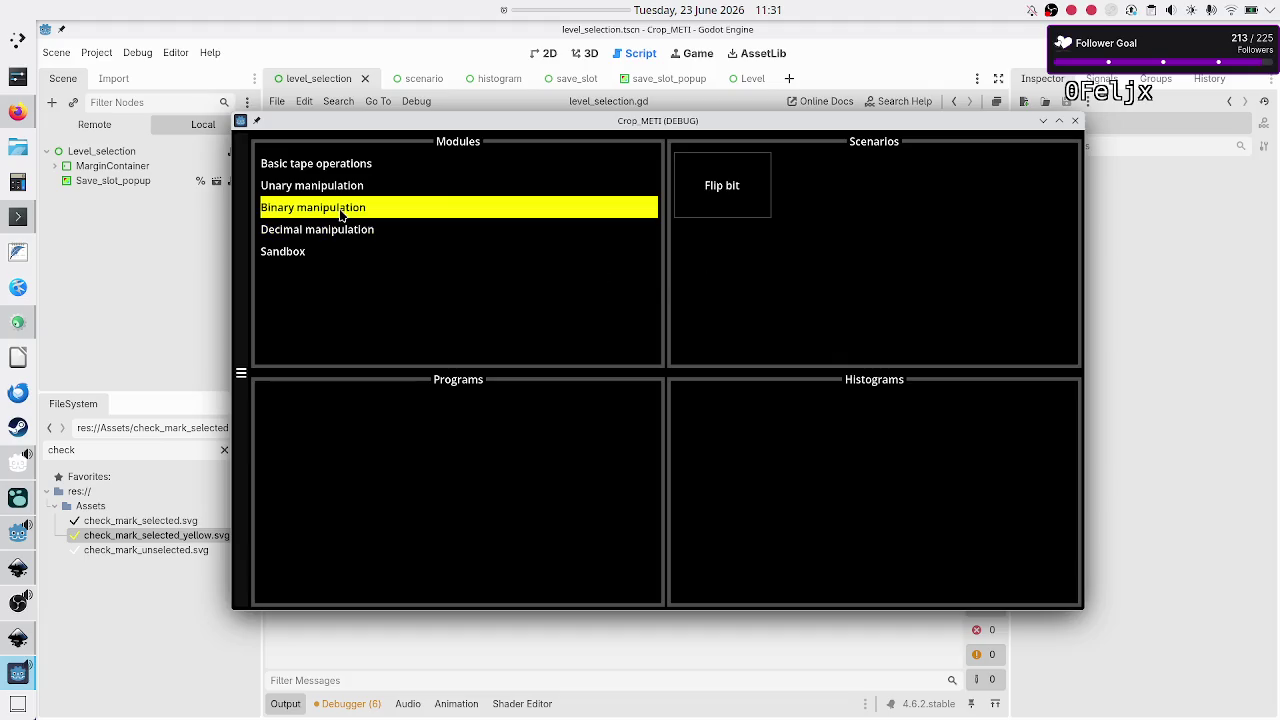
click(737, 192)
click(451, 477)
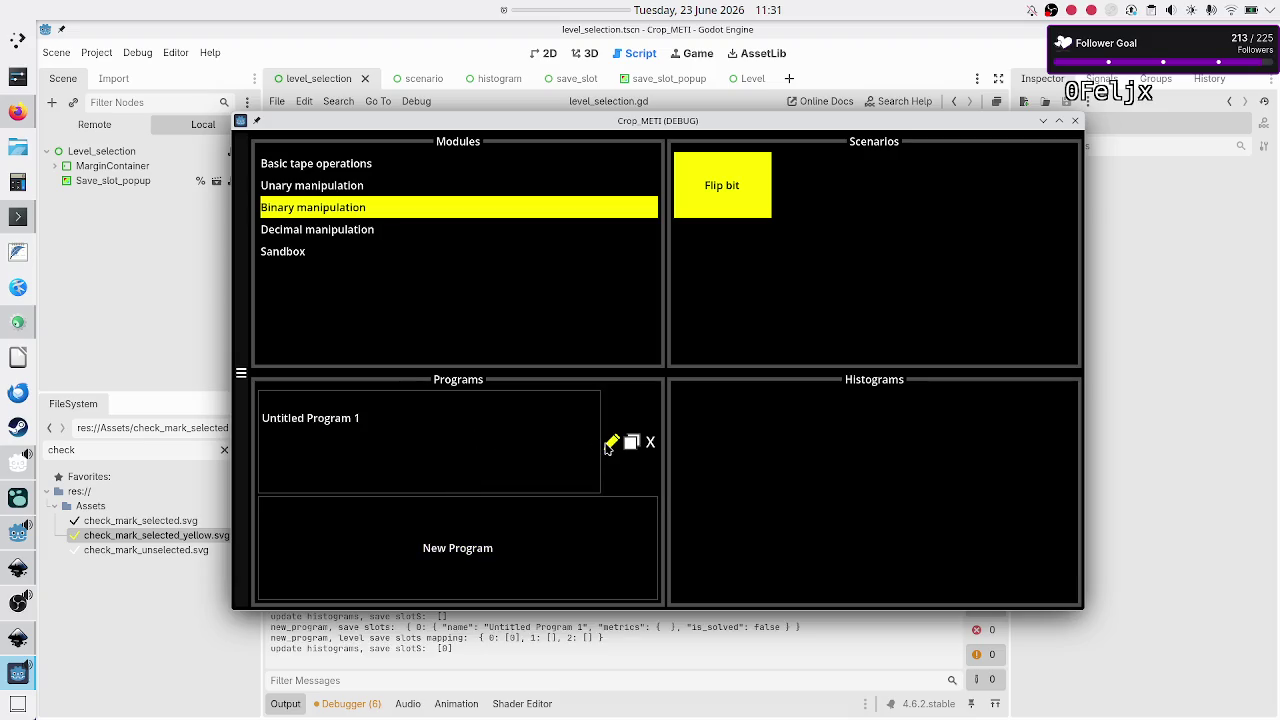
Step: Rename it to 'Untitled Program -1', add 'Untitled Program 1', and close the game
click(608, 445)
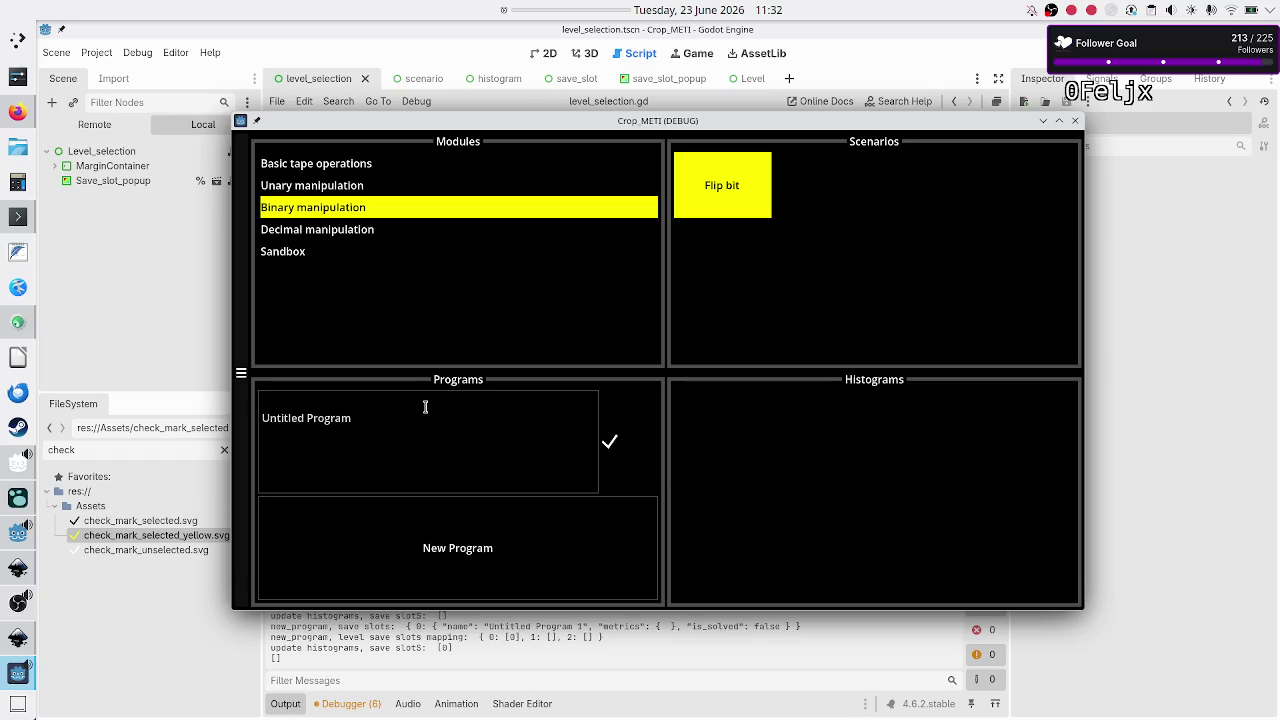
text( -1)
key(Return)
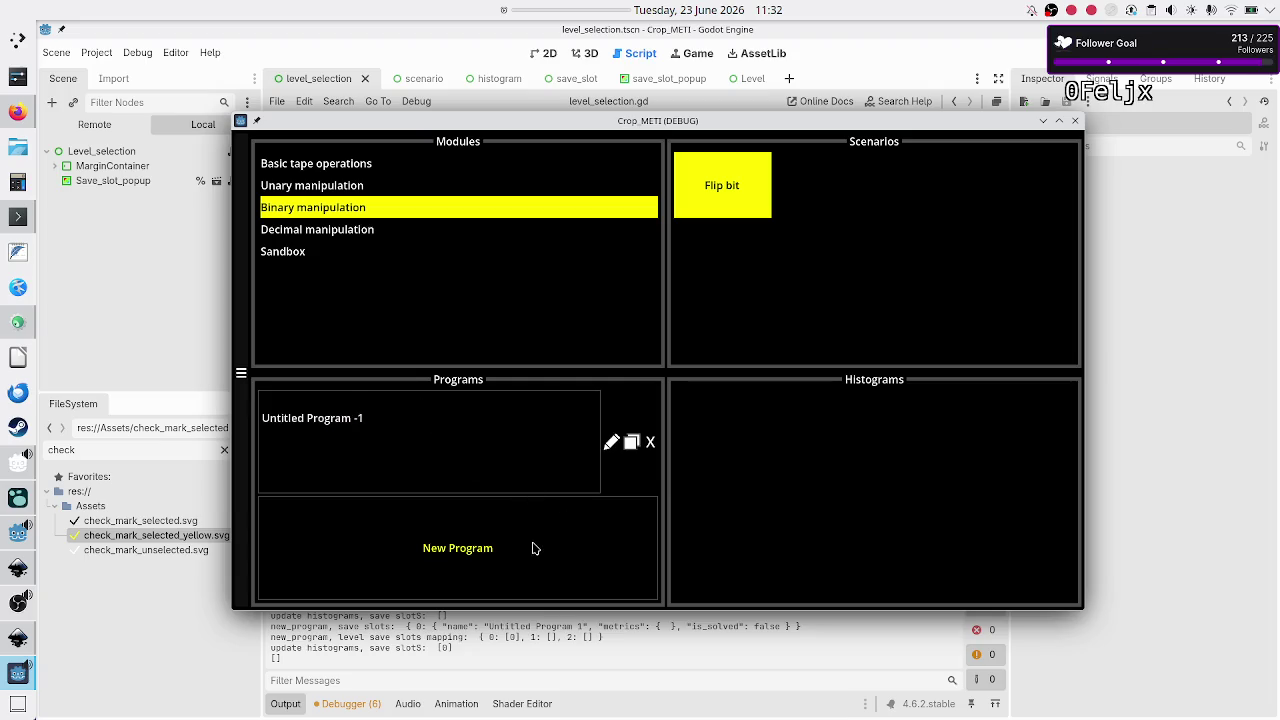
click(533, 548)
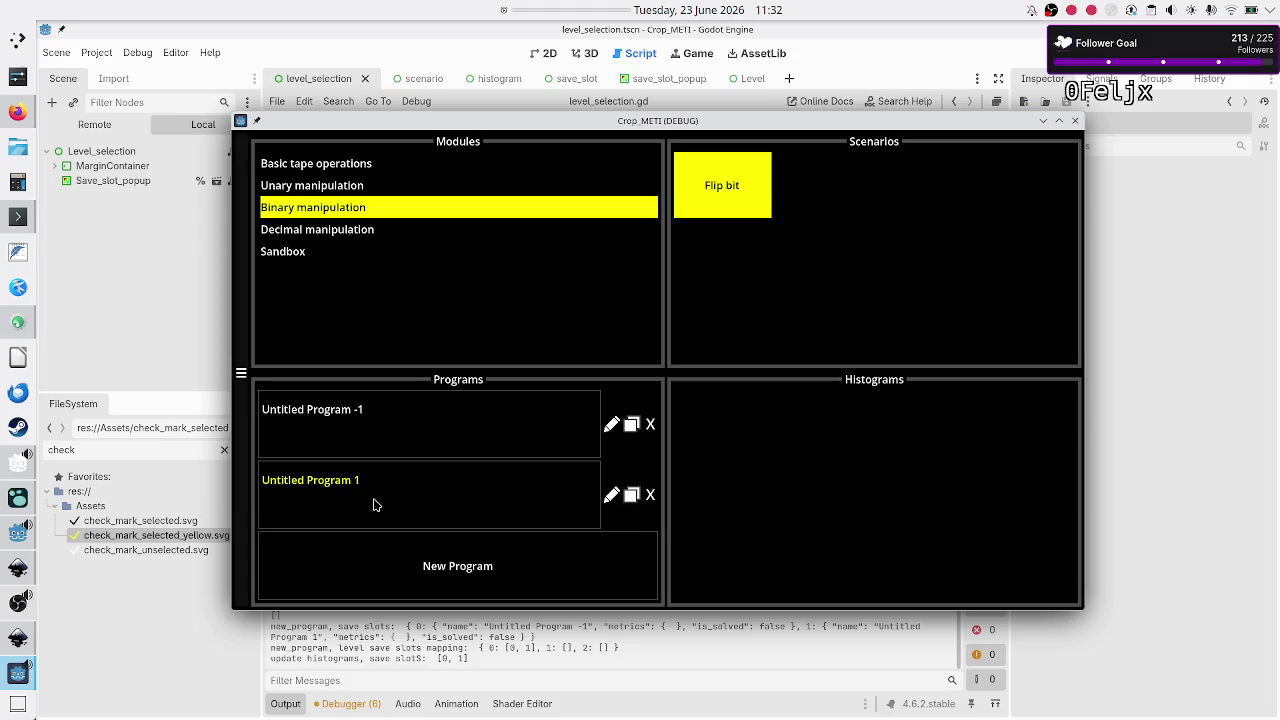
click(1190, 335)
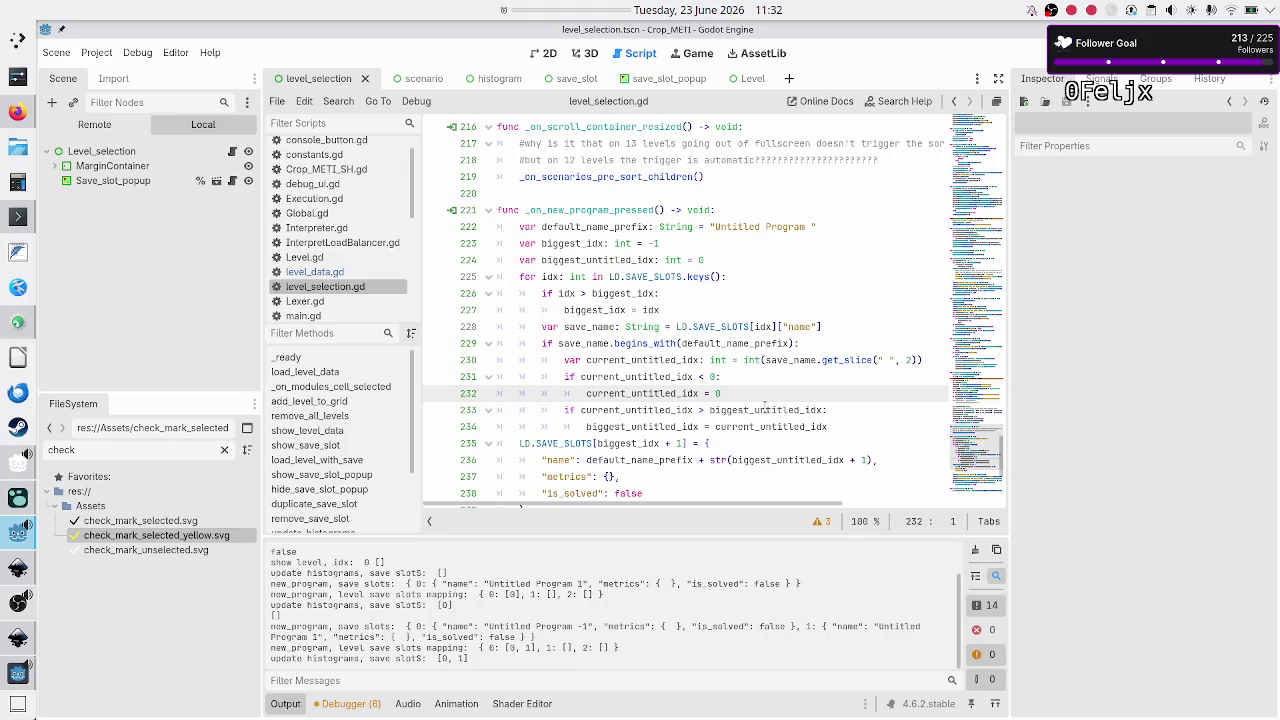
Step: Add a '# infinity' comment after biggest_untitled_idx's starting value on line 224
double_click(776, 459)
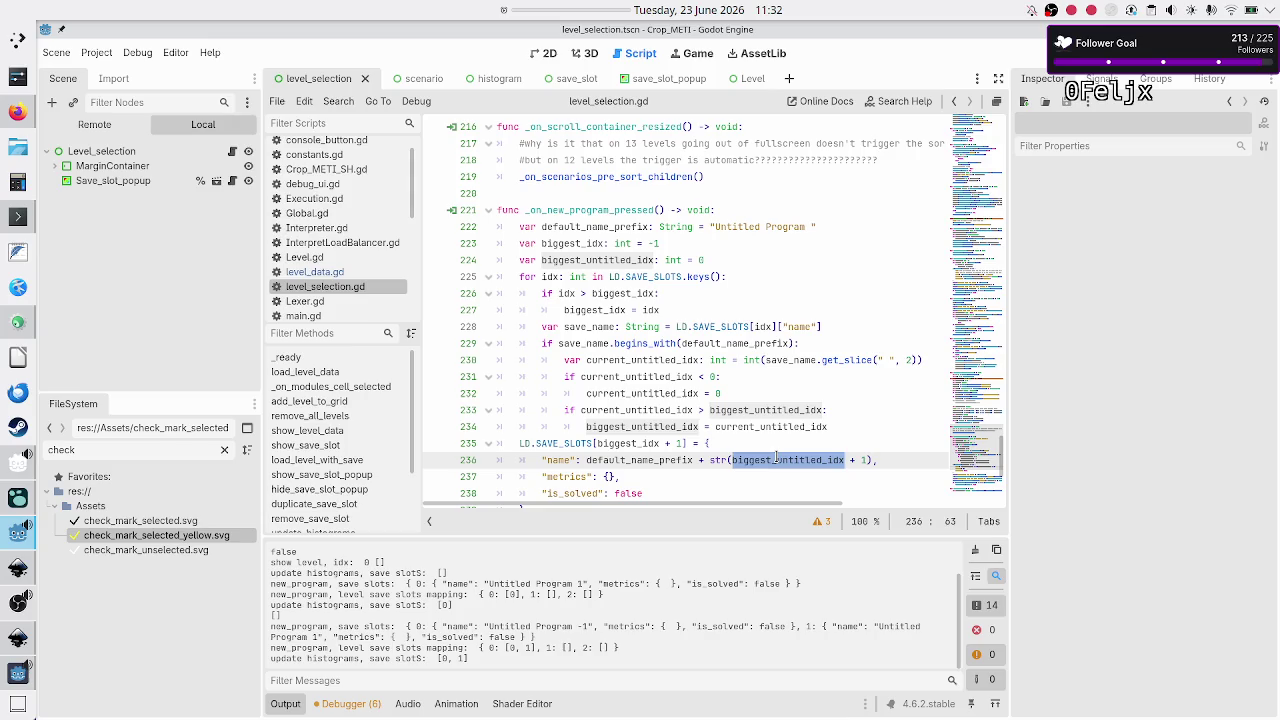
click(735, 261)
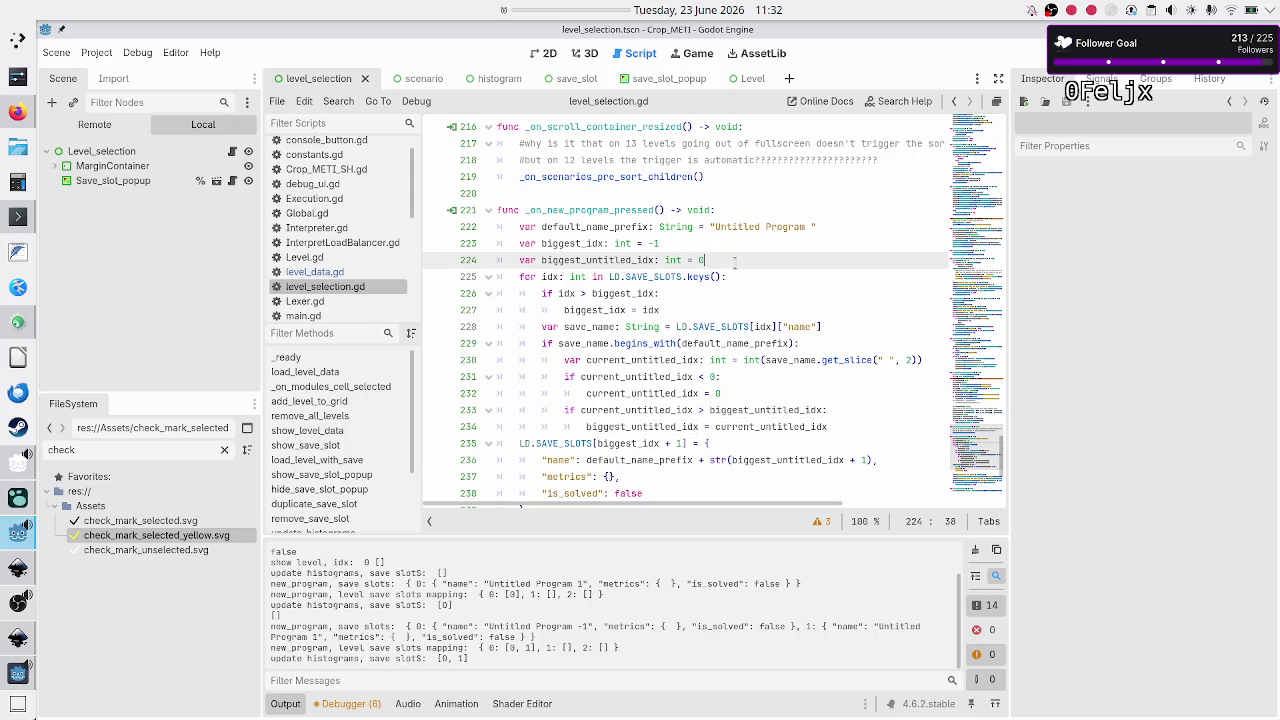
click(721, 393)
click(719, 261)
text(#)
text( infini)
text(ty)
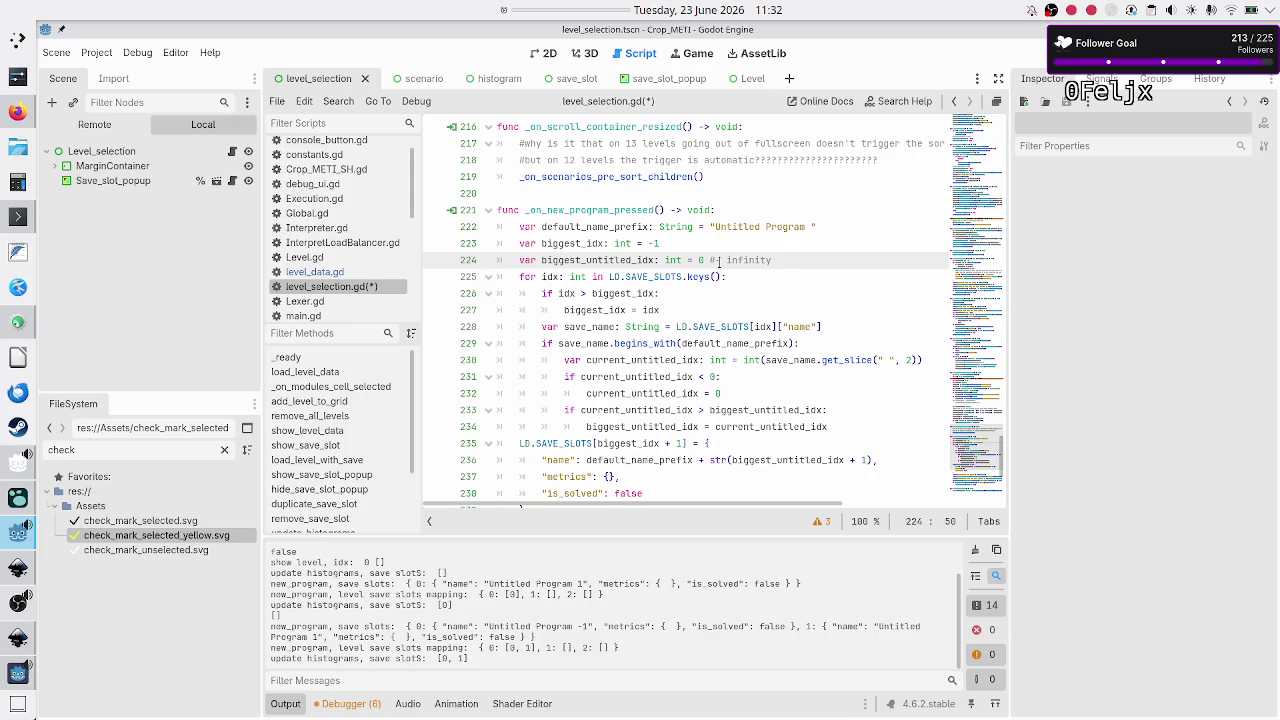
Step: Review the if conditions on lines 231 and 233 involving current_untitled_idx and biggest_untitled_idx
key(Down)
key(Down)
key(Down)
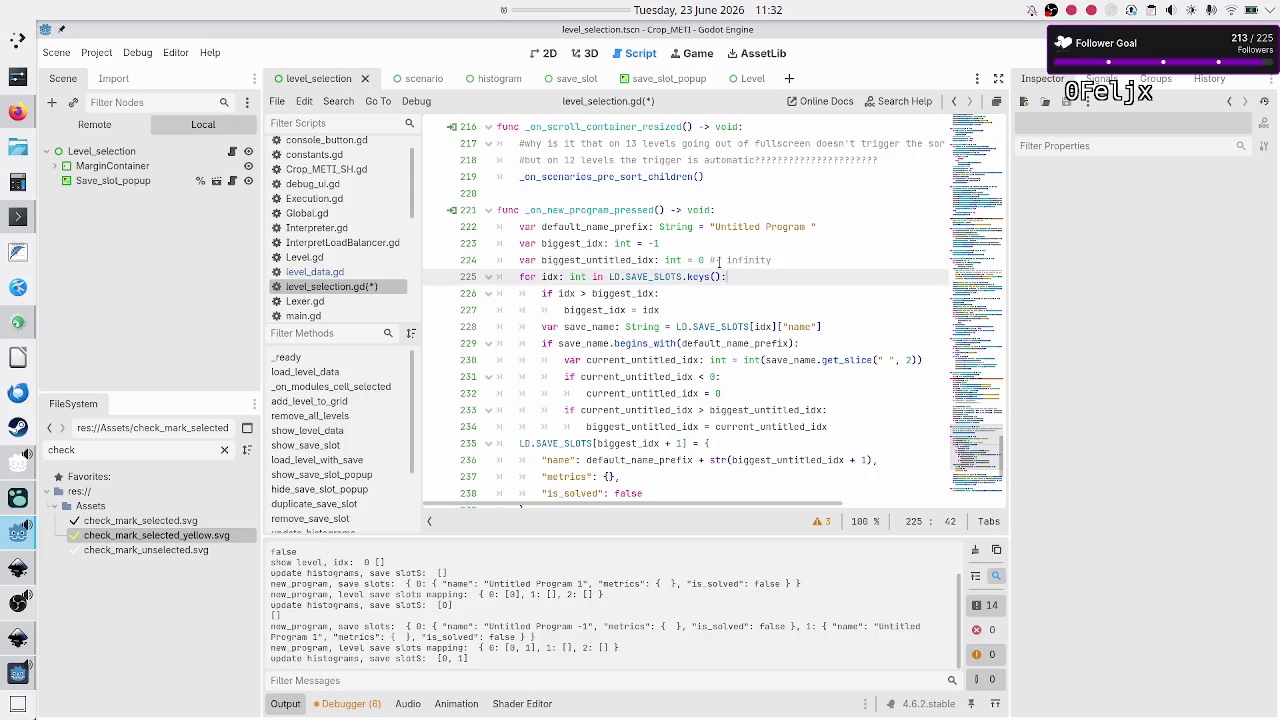
key(Home)
key(shift+End)
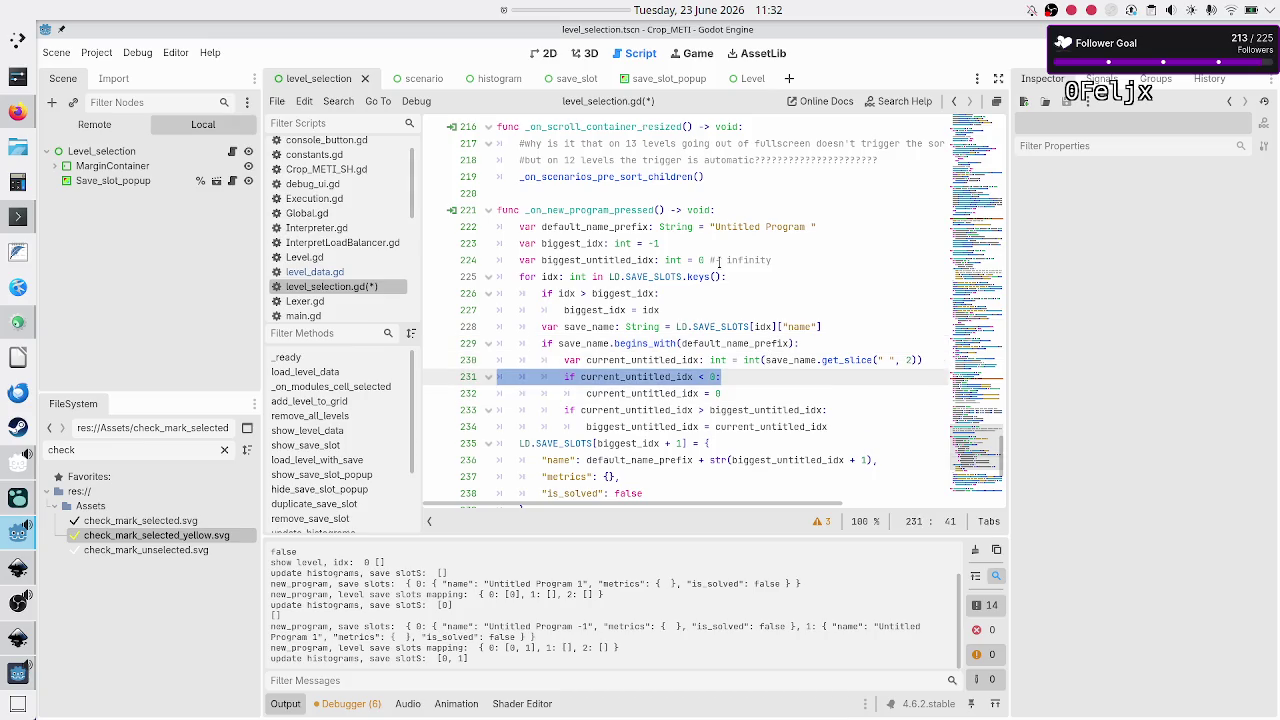
key(Down)
key(Down)
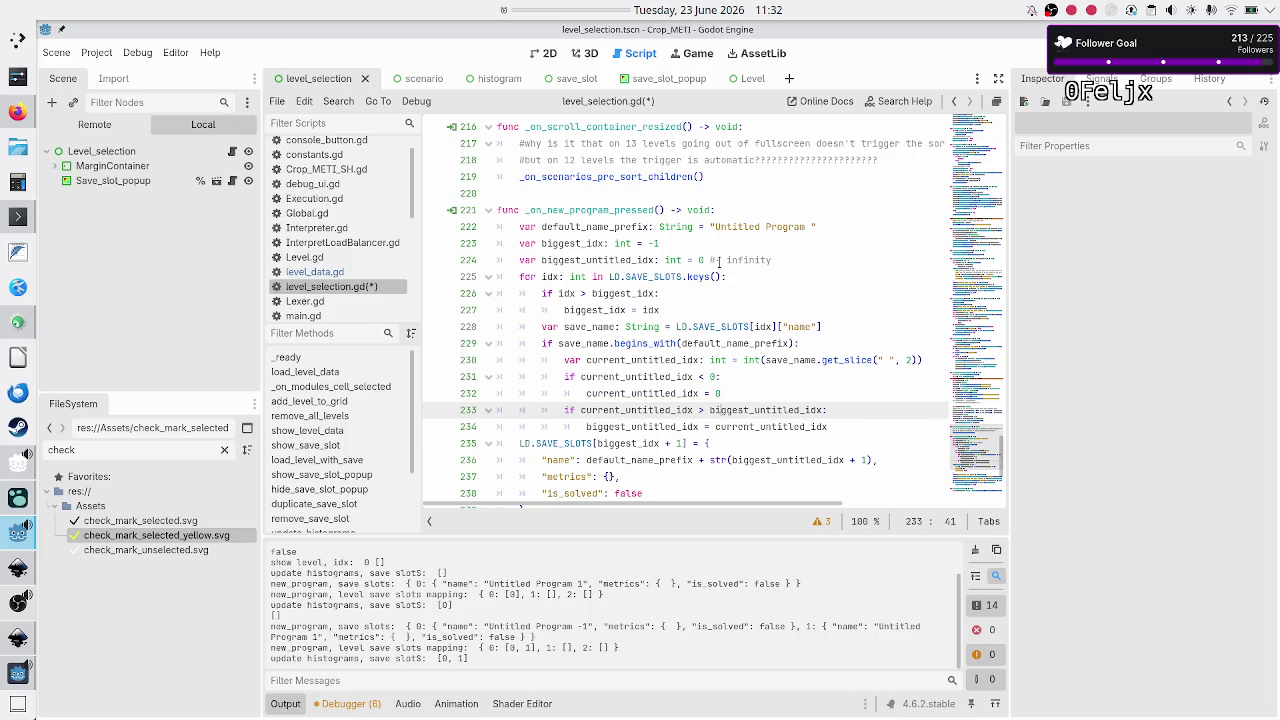
key(Left)
key(Left)
key(Left)
key(shift+Left)
key(shift+Left)
key(shift+Left)
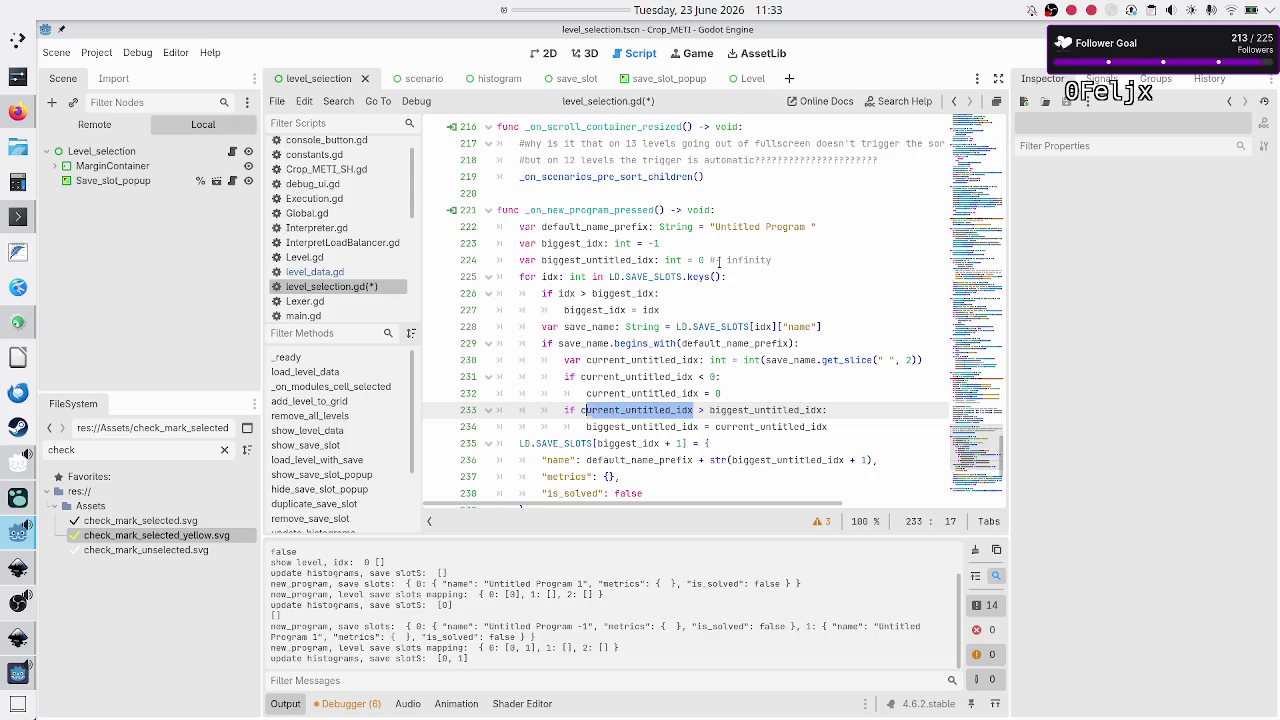
key(shift+Left)
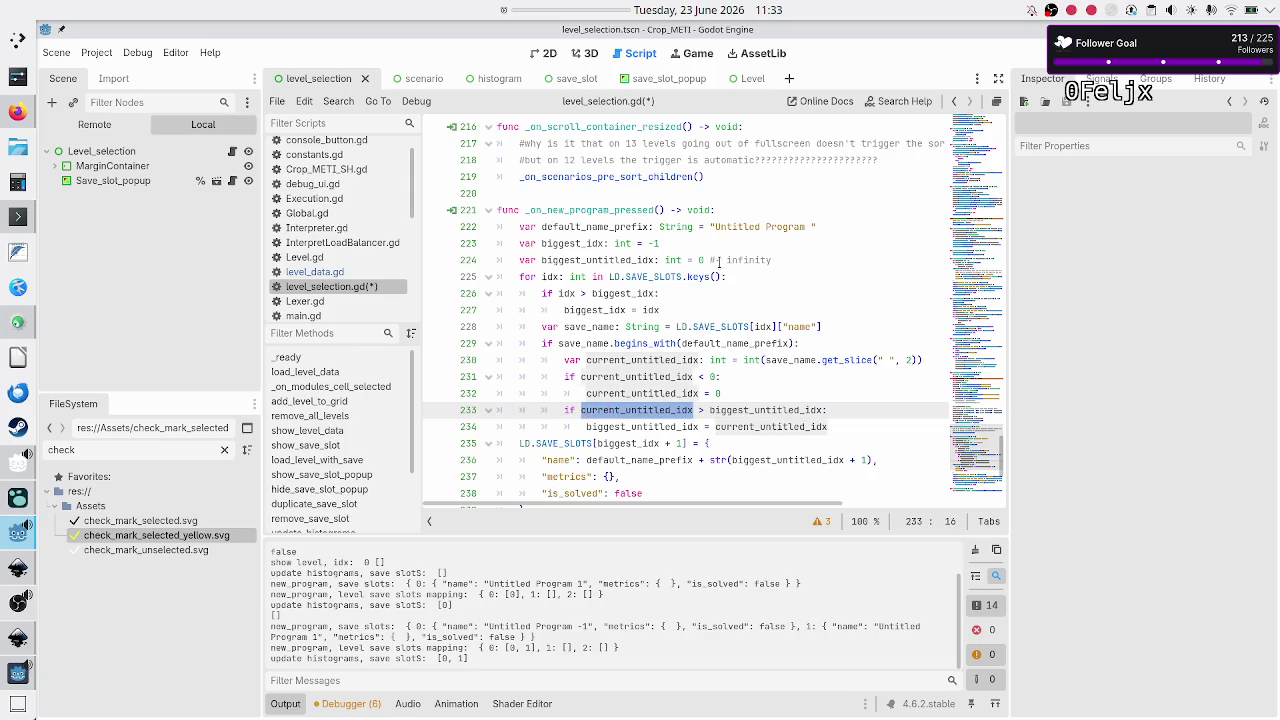
key(Right)
key(shift+Right)
key(shift+Right)
key(shift+Right)
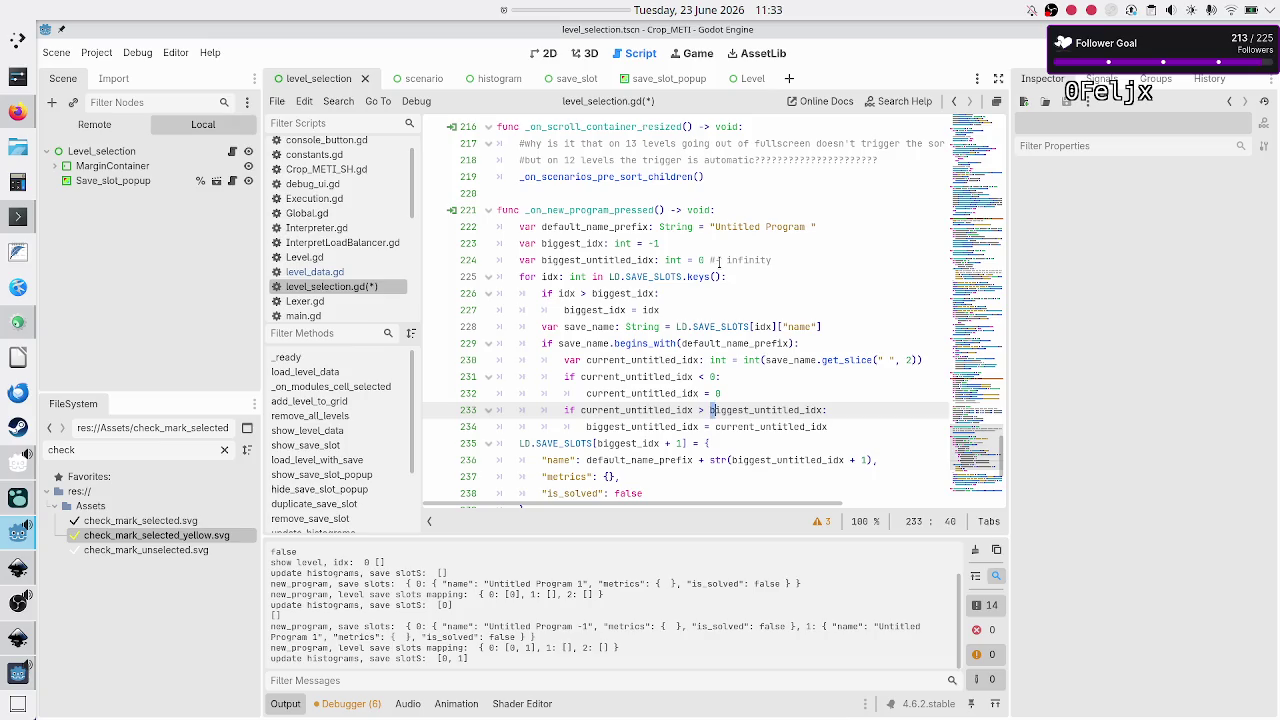
key(shift+Right)
key(shift+Right)
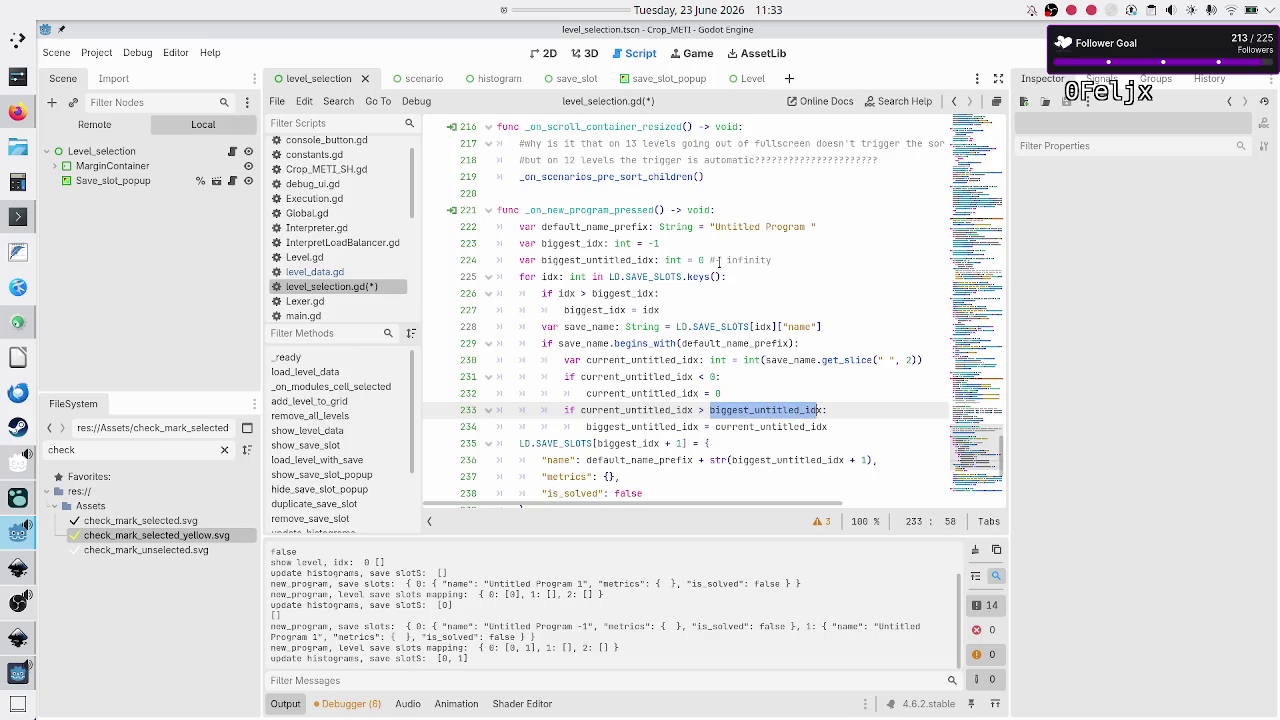
key(Up)
key(Up)
key(Up)
key(Up)
key(Up)
key(Up)
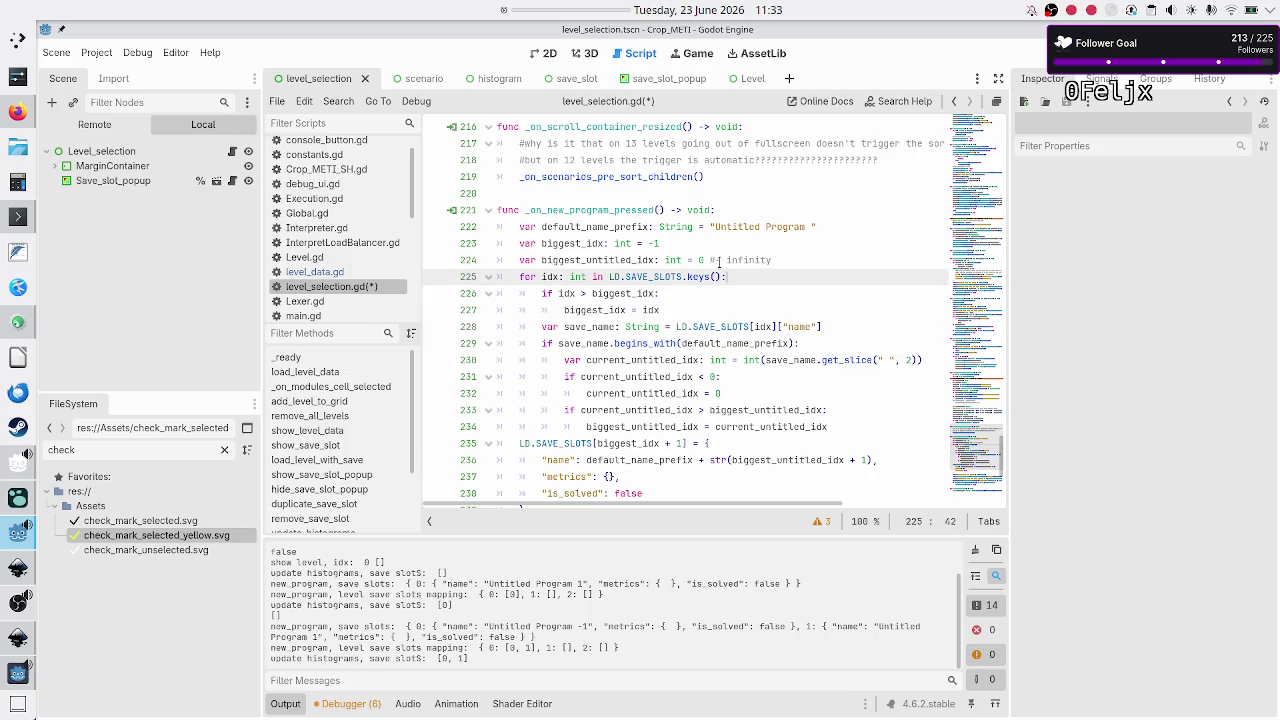
Step: Delete the word 'infinity' from the comment on line 224
key(Left)
key(Left)
key(Left)
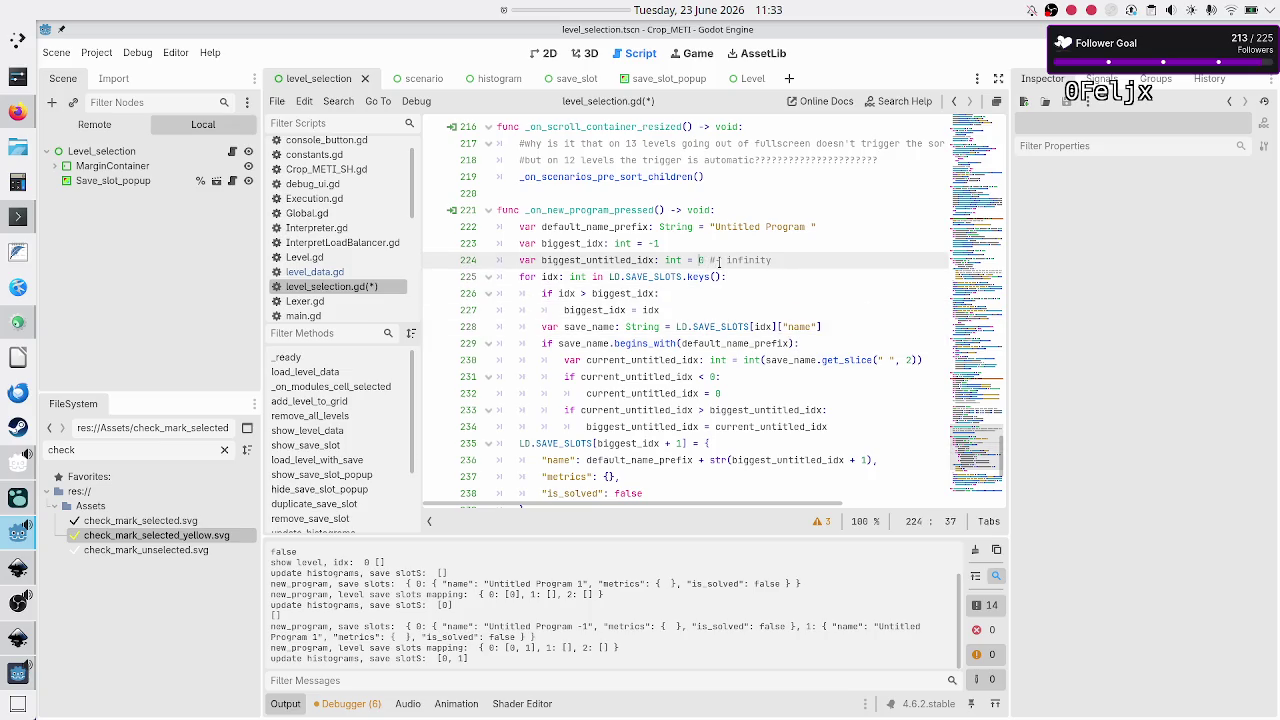
key(shift+Right)
key(shift+Right)
key(shift+Right)
key(Down)
key(Down)
key(Down)
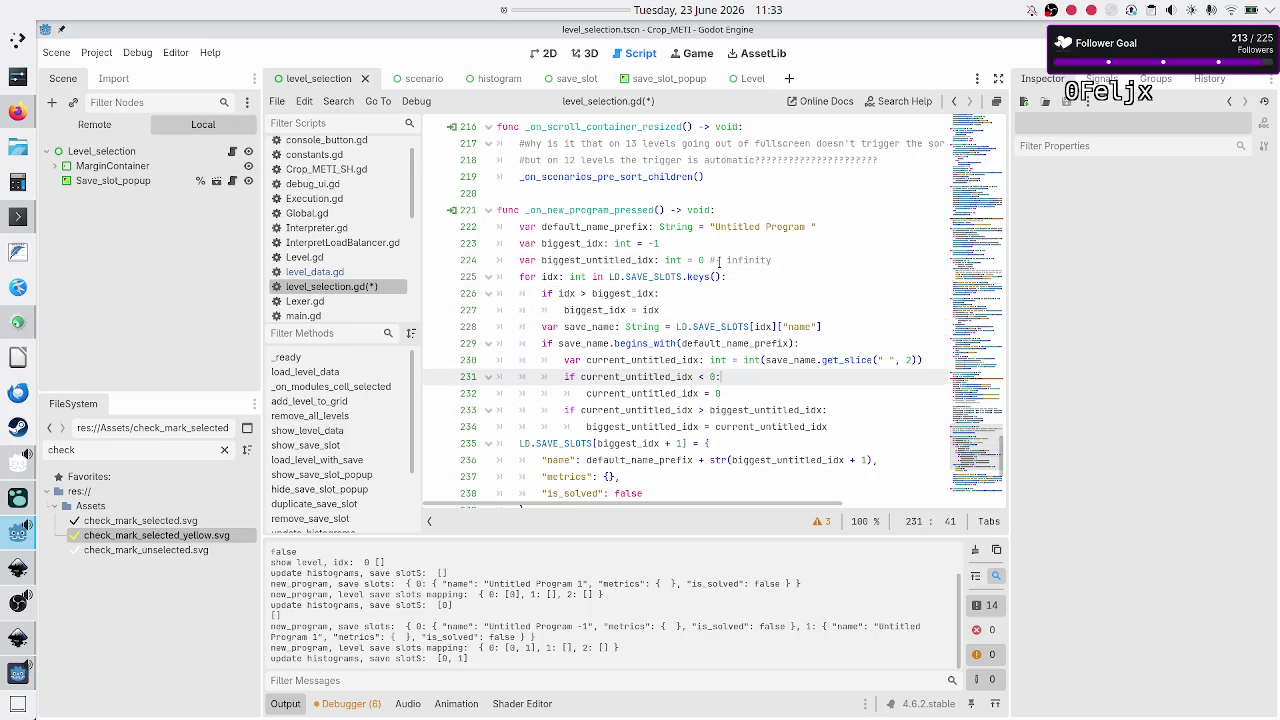
key(Left)
key(Left)
key(Left)
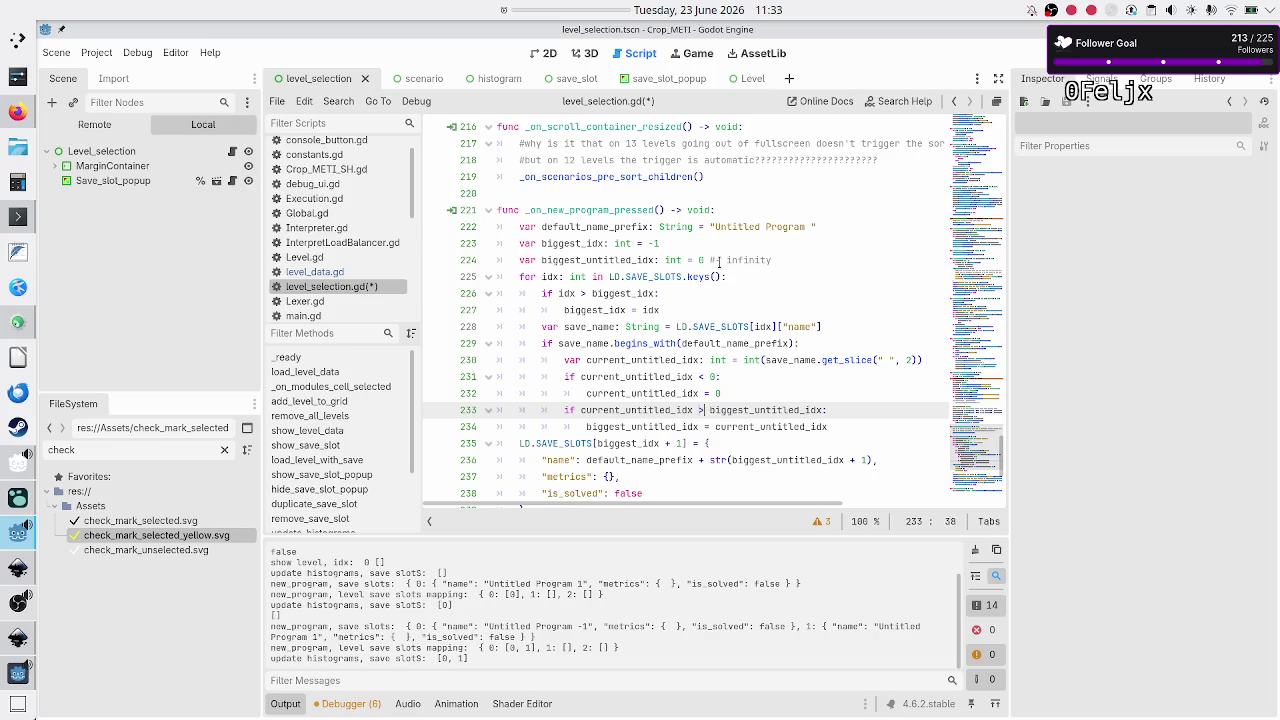
key(shift+Right)
key(shift+Right)
key(shift+Right)
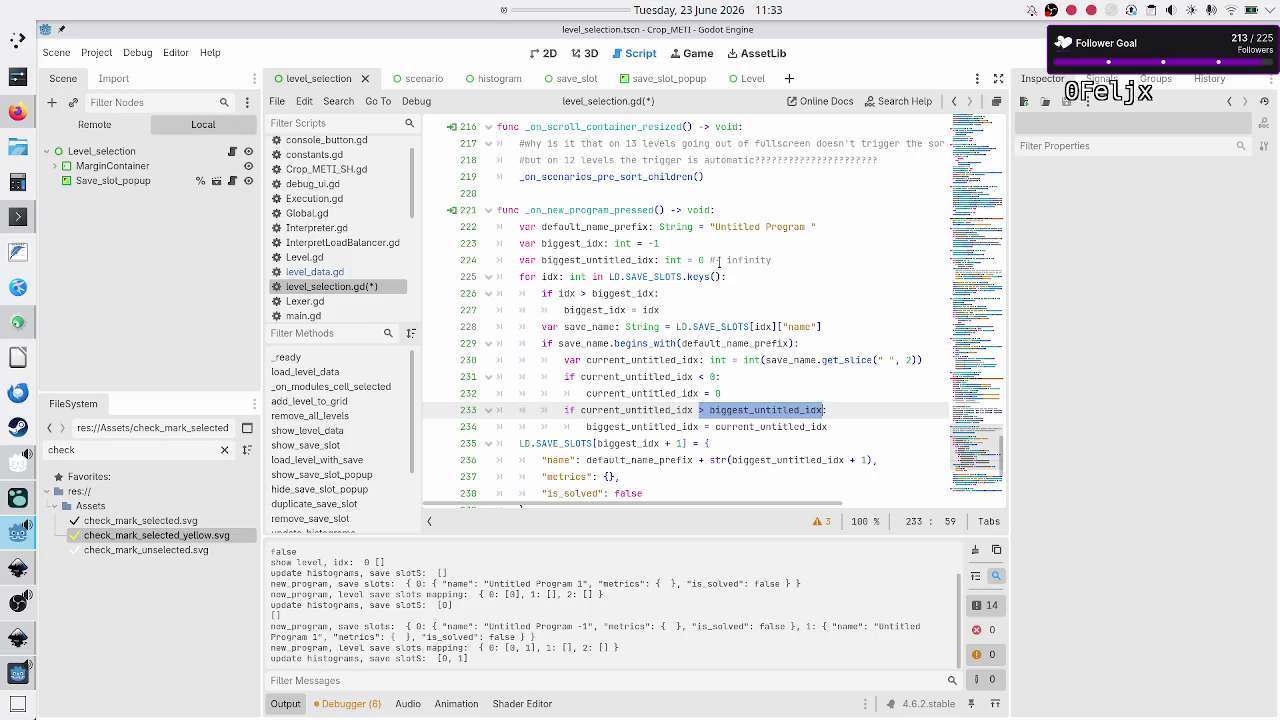
key(Up)
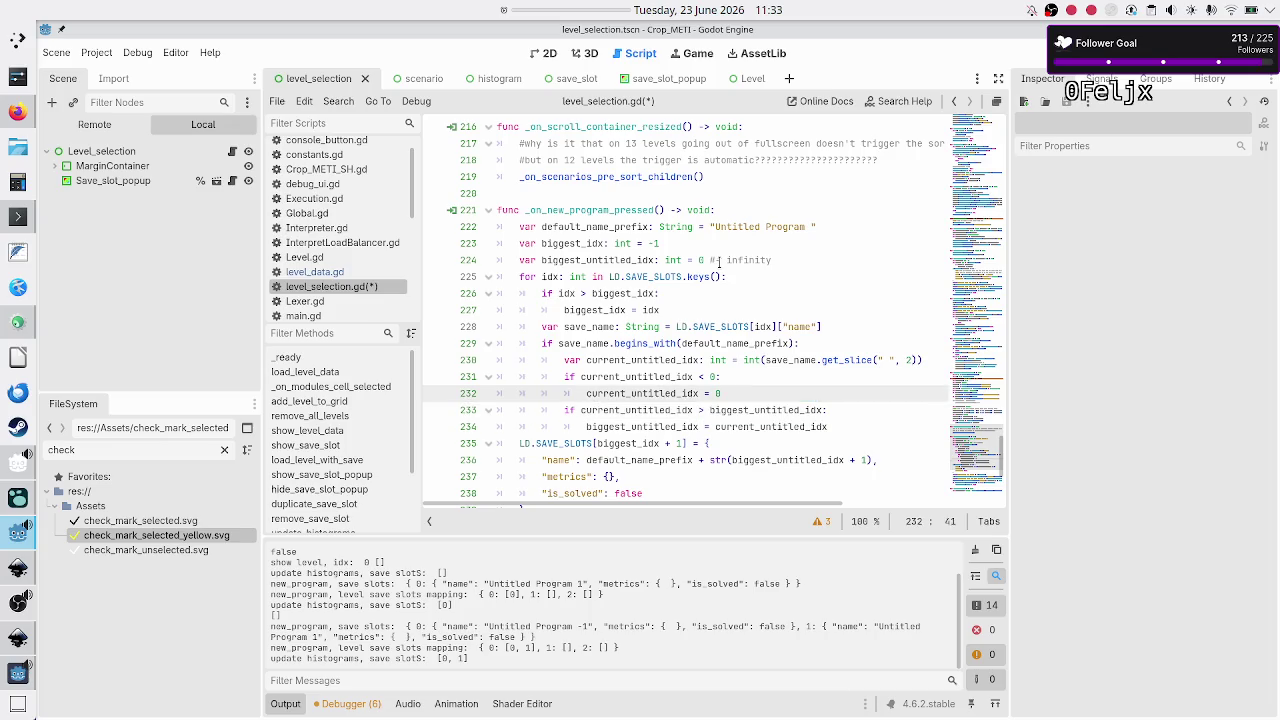
key(Up)
key(Up)
key(Up)
key(Down)
key(Down)
key(End)
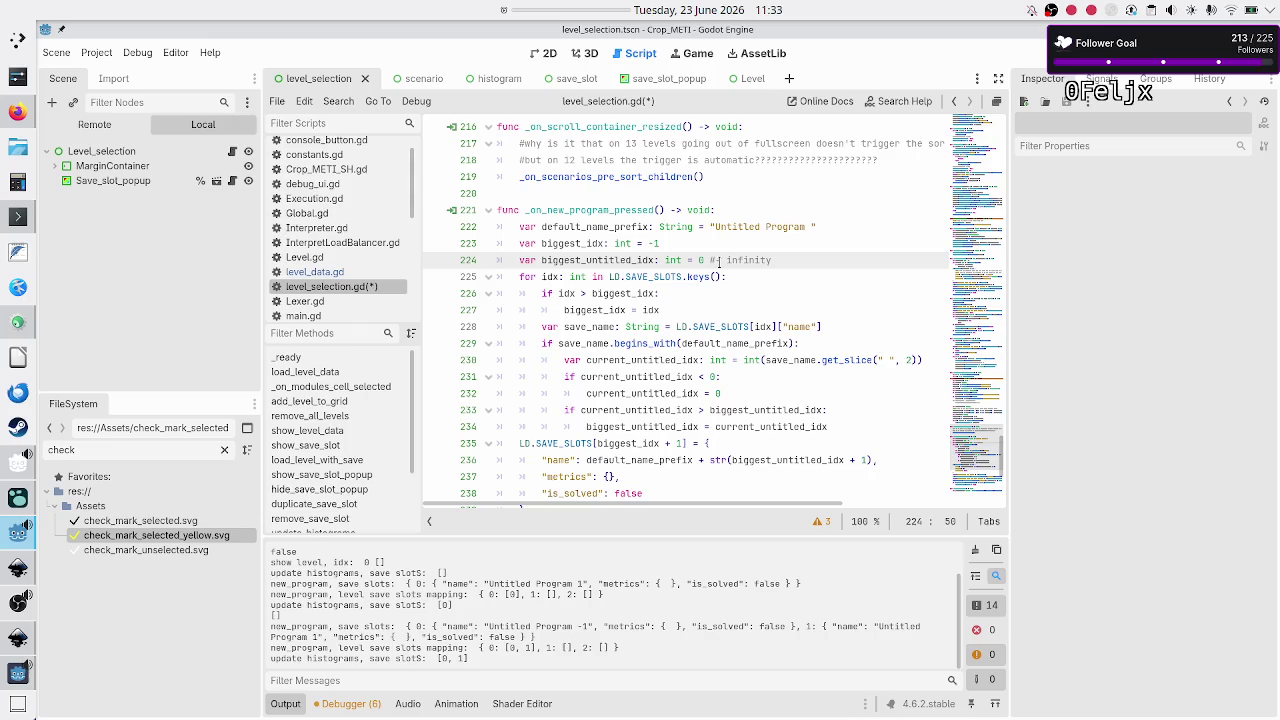
key(BackSpace)
key(BackSpace)
key(BackSpace)
key(BackSpace)
key(BackSpace)
key(BackSpace)
key(BackSpace)
Step: Add the comment '#normally -INF was needed, but I clamp negative untitled idx to 0' above biggest_untitled_idx
key(Up)
key(Return)
text(#)
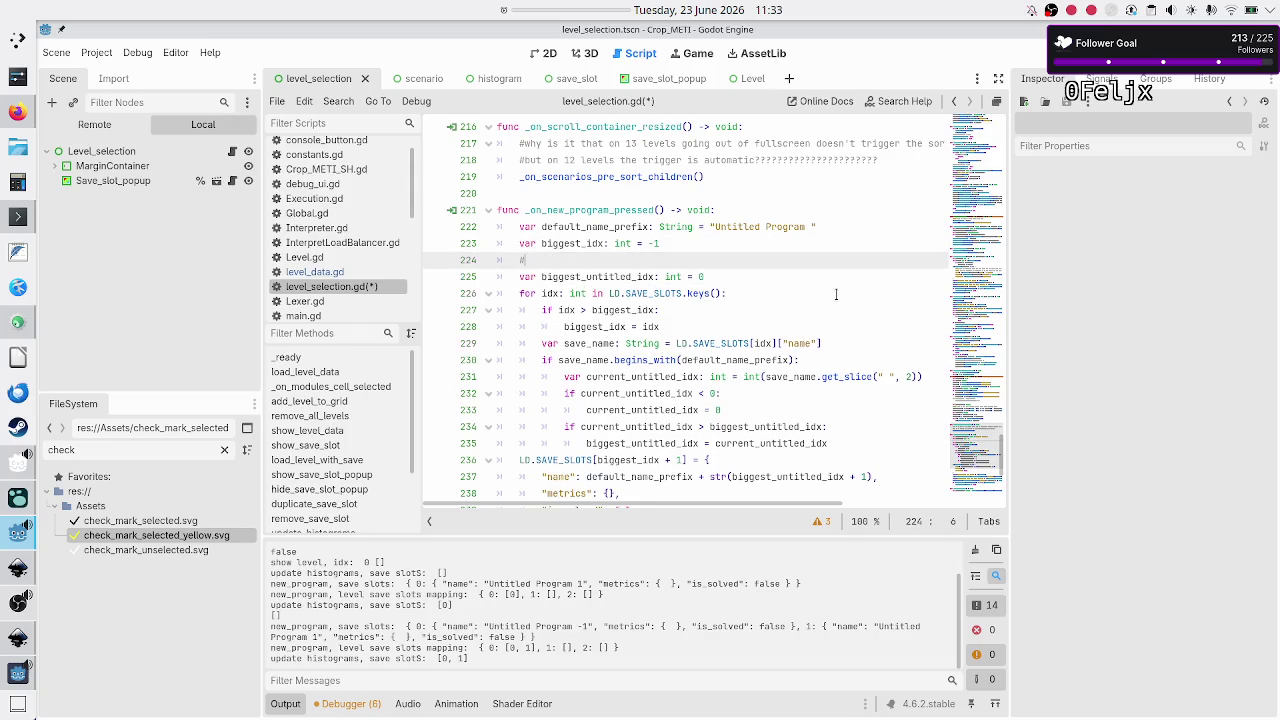
text(normally -)
text(INF)
text( was needed, )
text(but I c)
text(lamp )
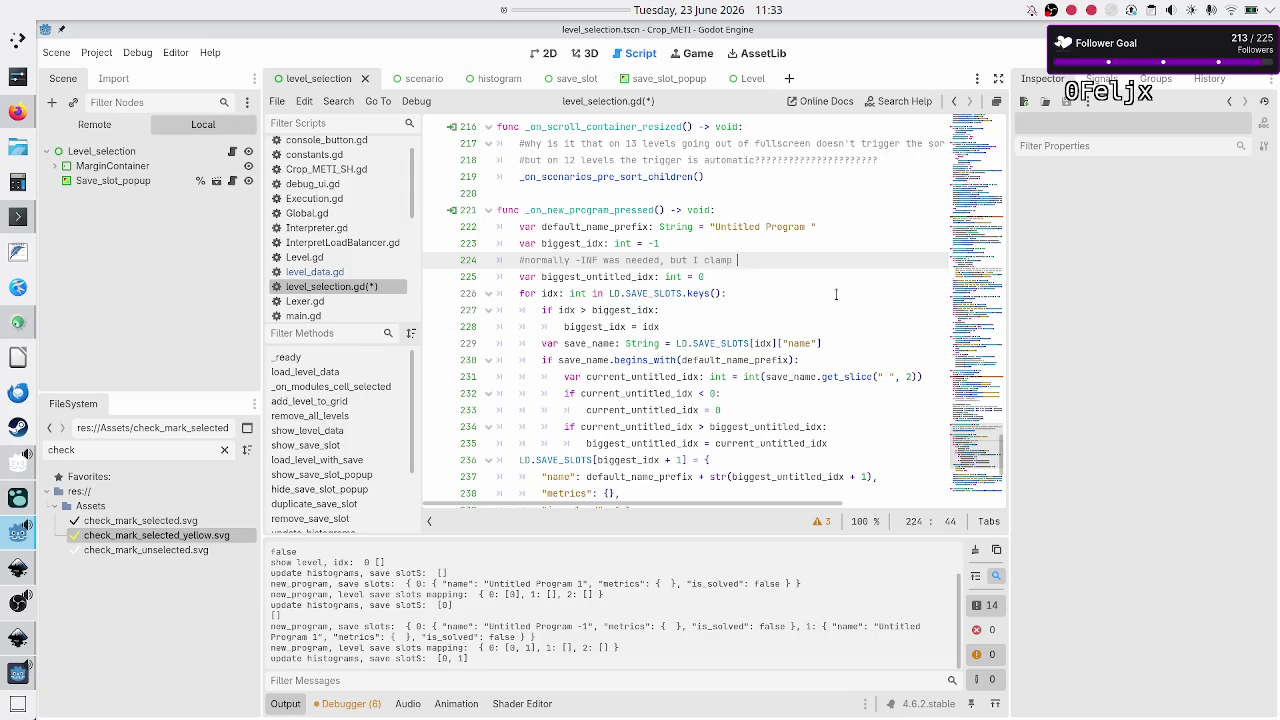
text(negative )
text(u)
text(tled idx)
text( to 0)
Step: Save level_selection.gd and bring the running game window to the front
key(ctrl+s)
key(Down)
key(Down)
key(Down)
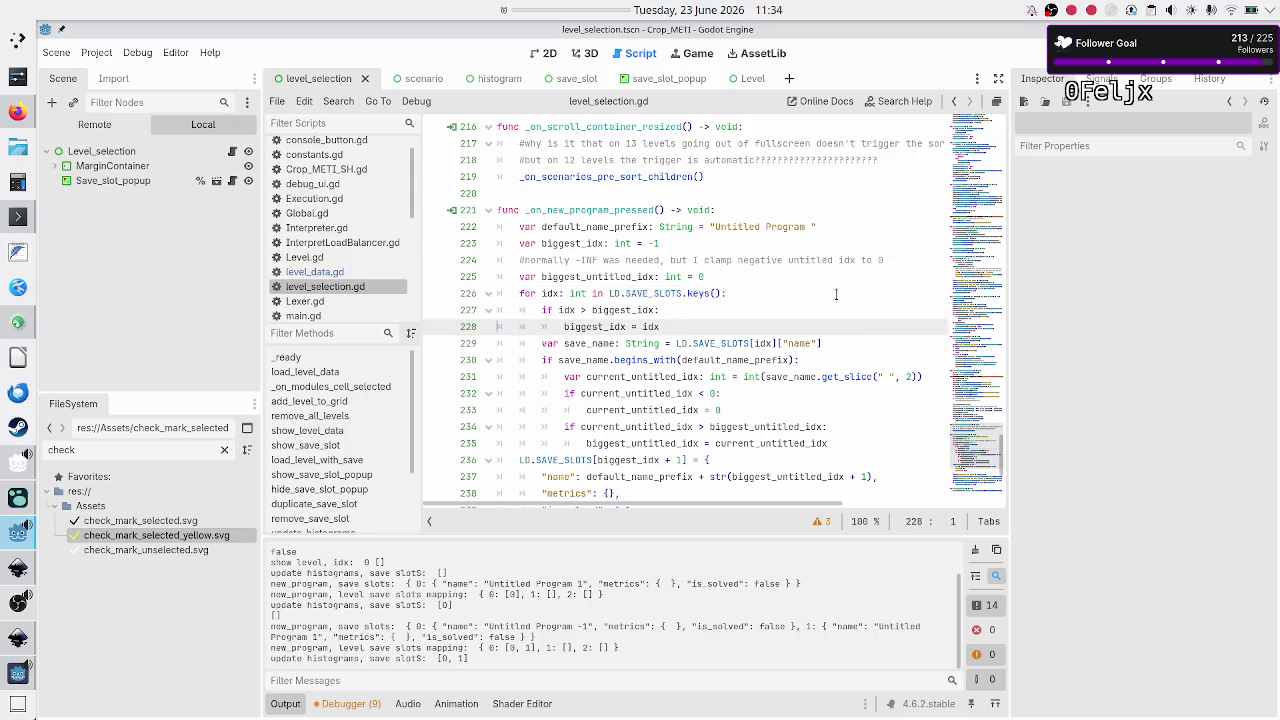
key(Home)
key(Home)
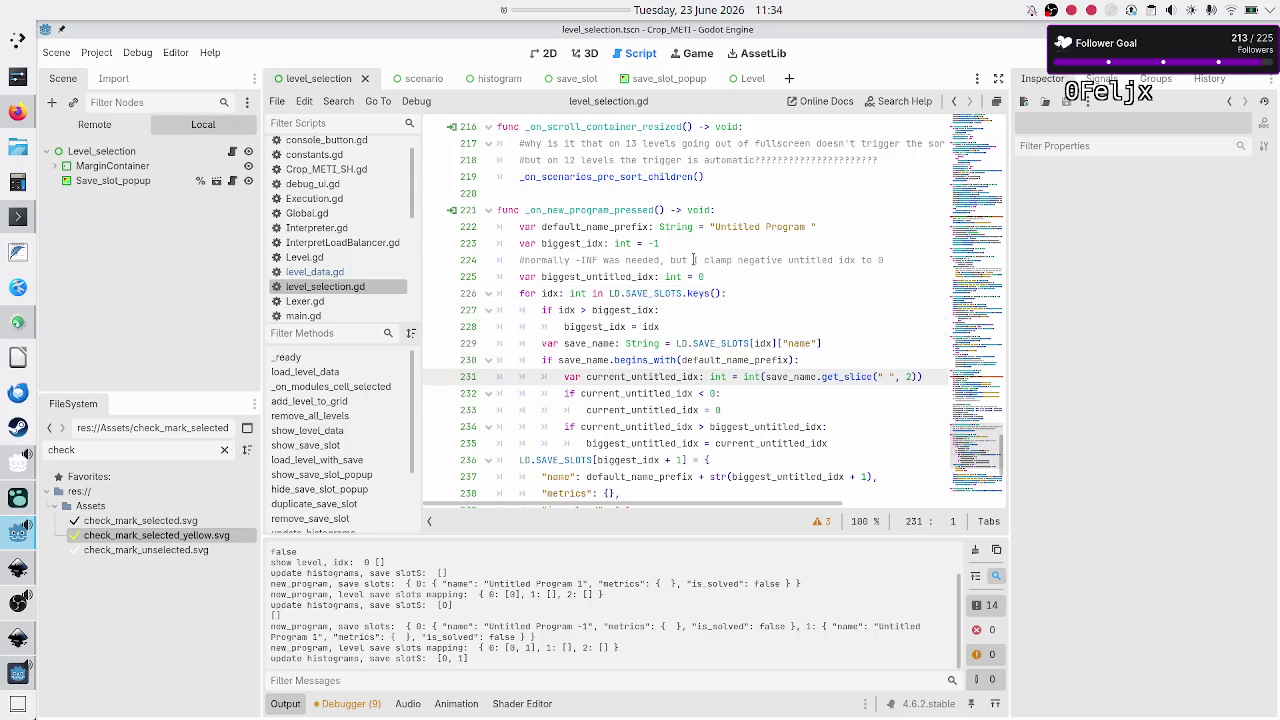
click(844, 347)
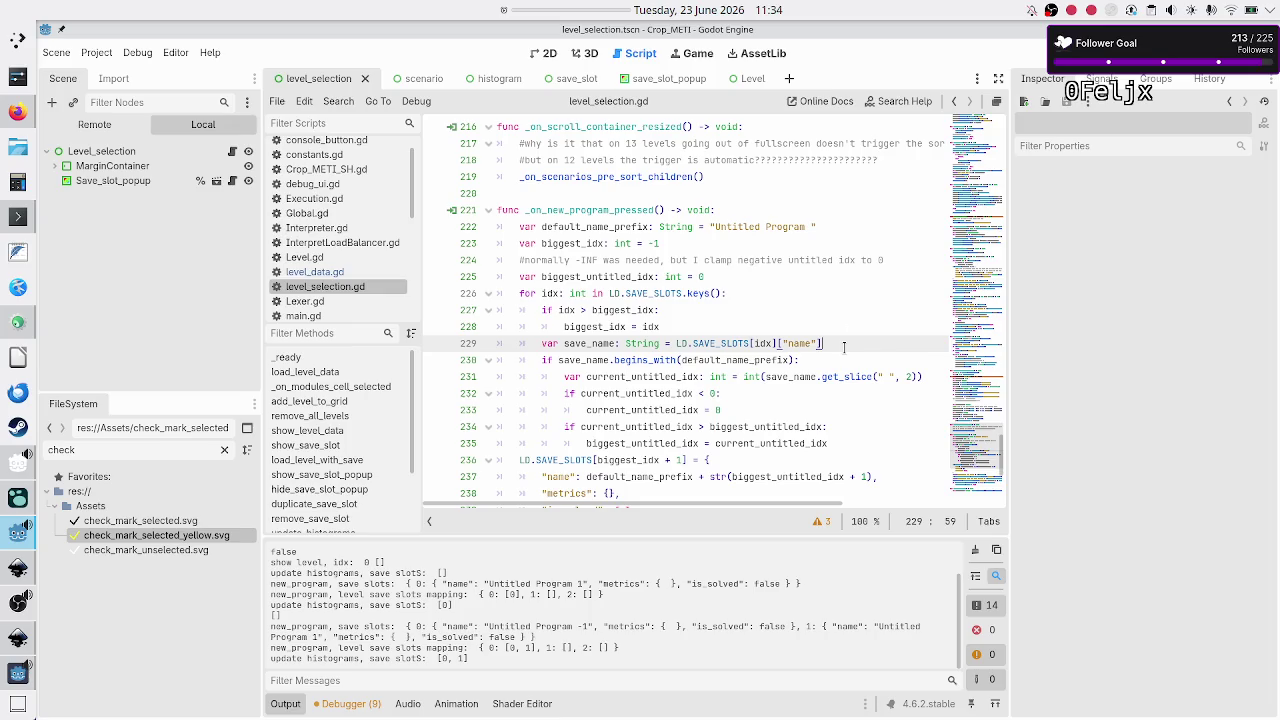
click(14, 677)
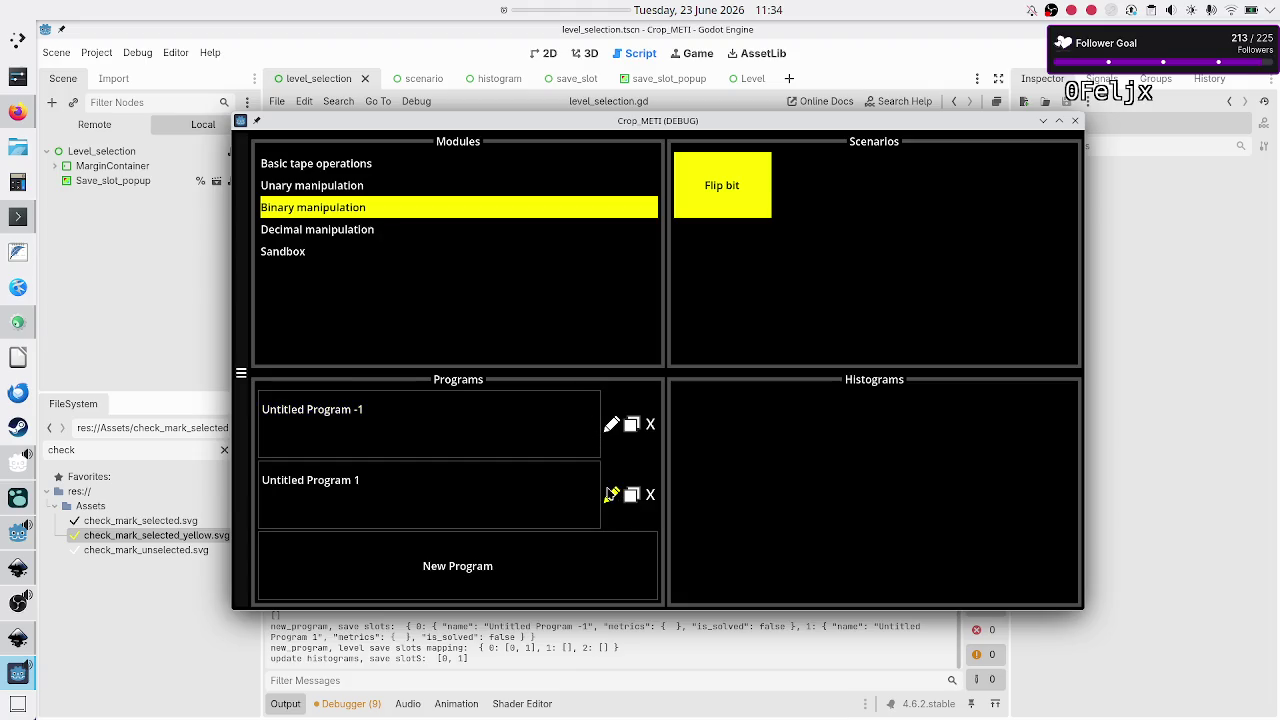
Step: Repeatedly start and confirm renaming Untitled Program 1 without changing its name
click(610, 494)
click(608, 497)
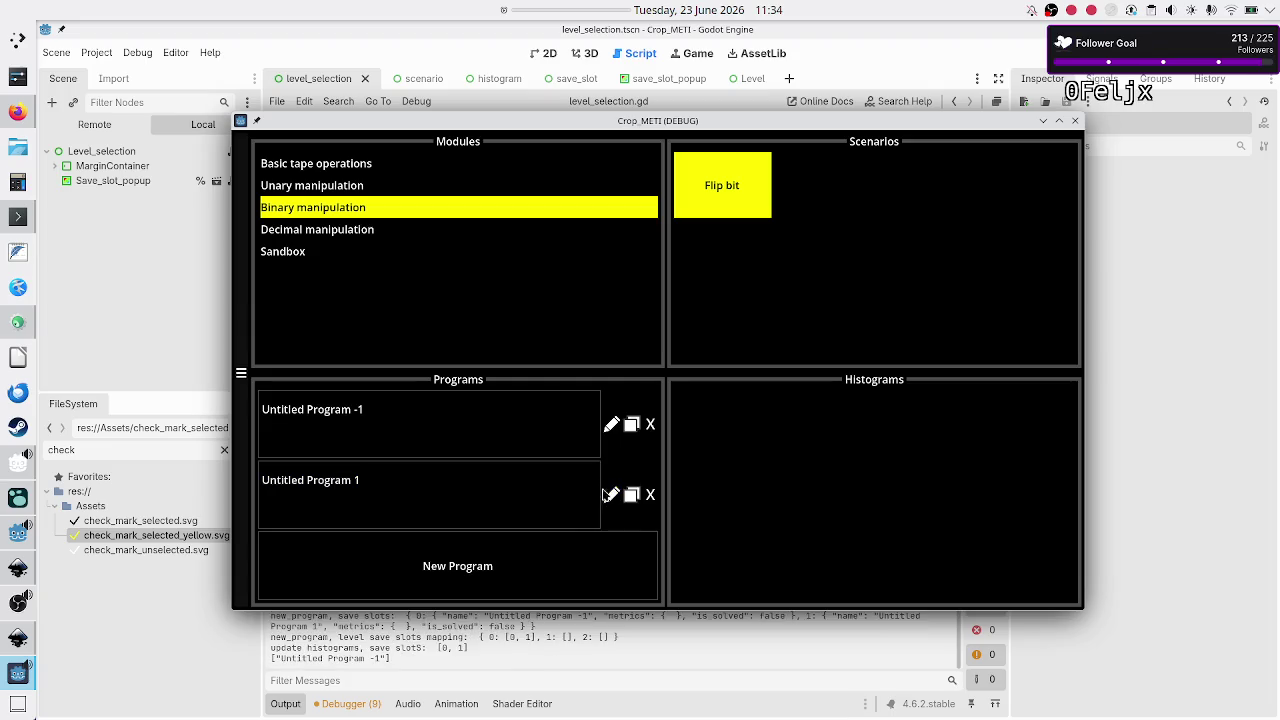
click(604, 500)
click(608, 497)
click(606, 497)
click(606, 497)
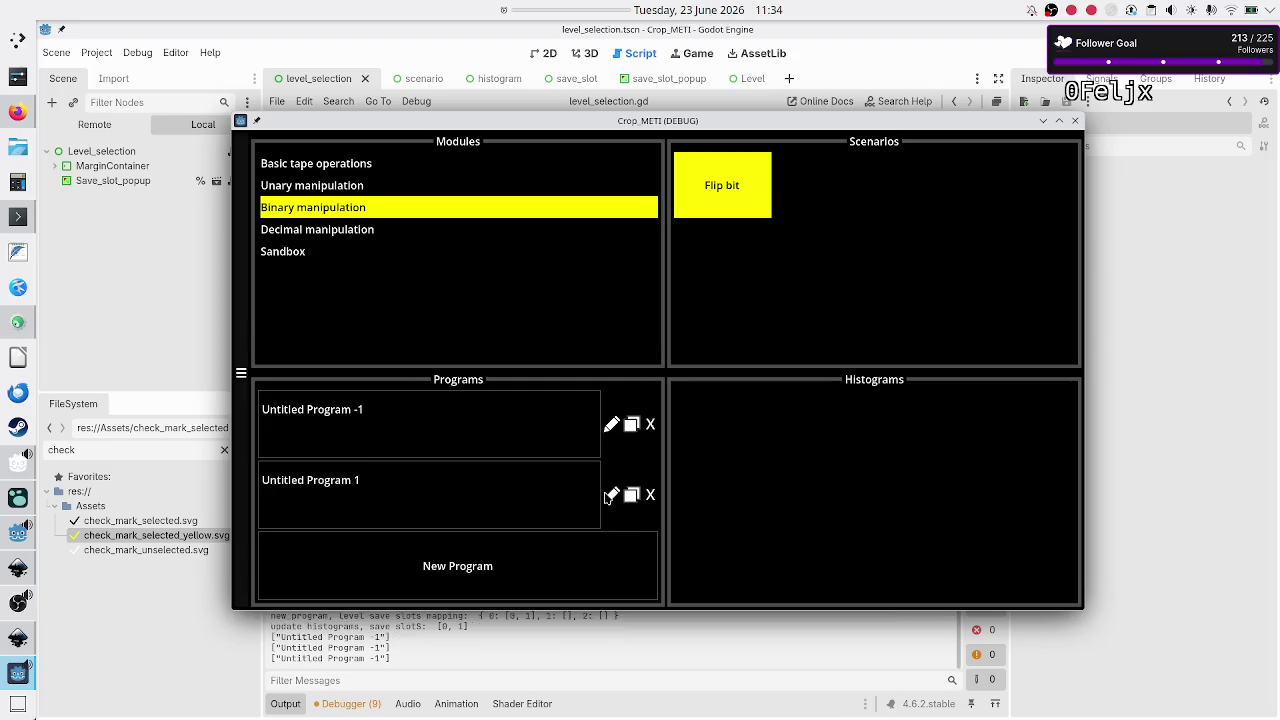
click(607, 497)
click(607, 497)
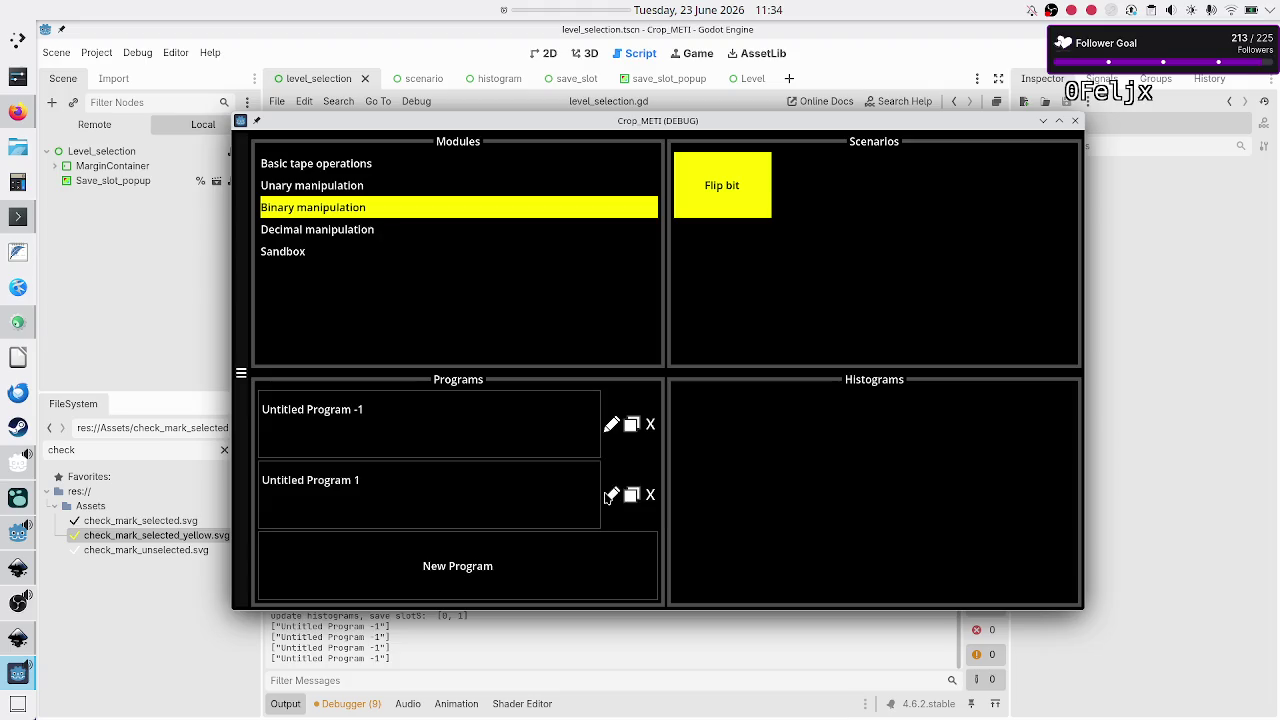
click(608, 498)
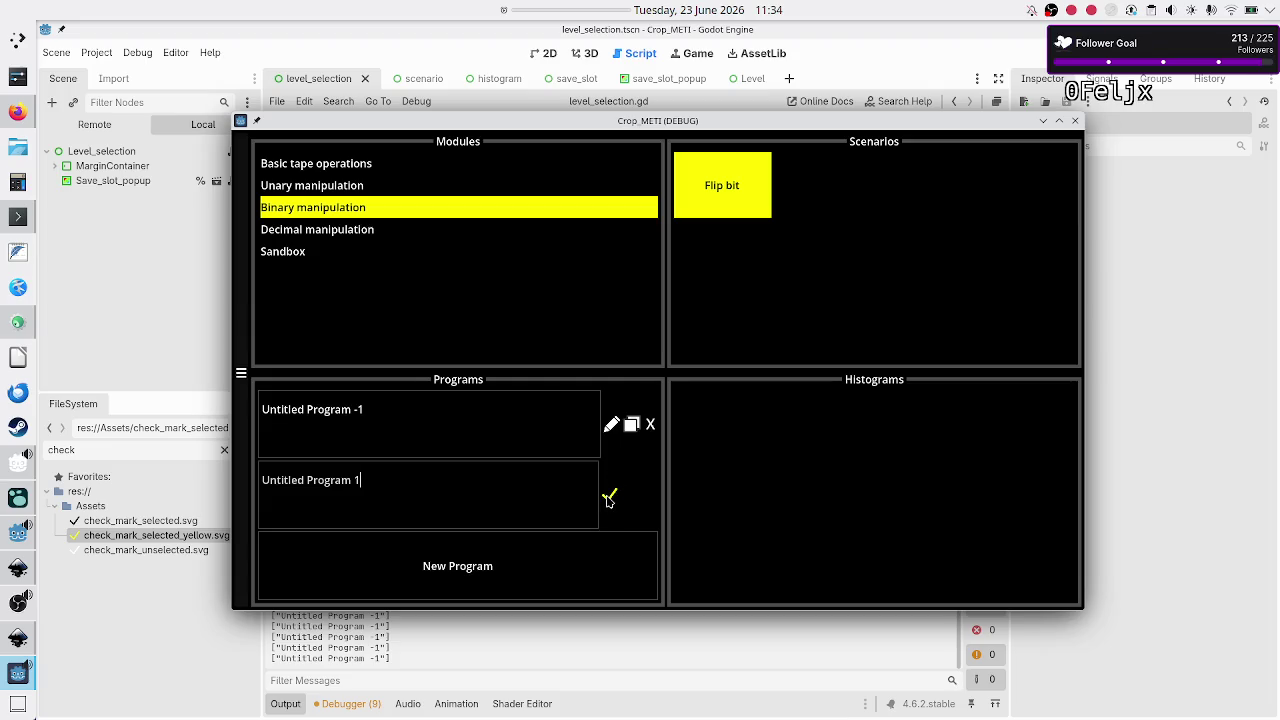
click(609, 497)
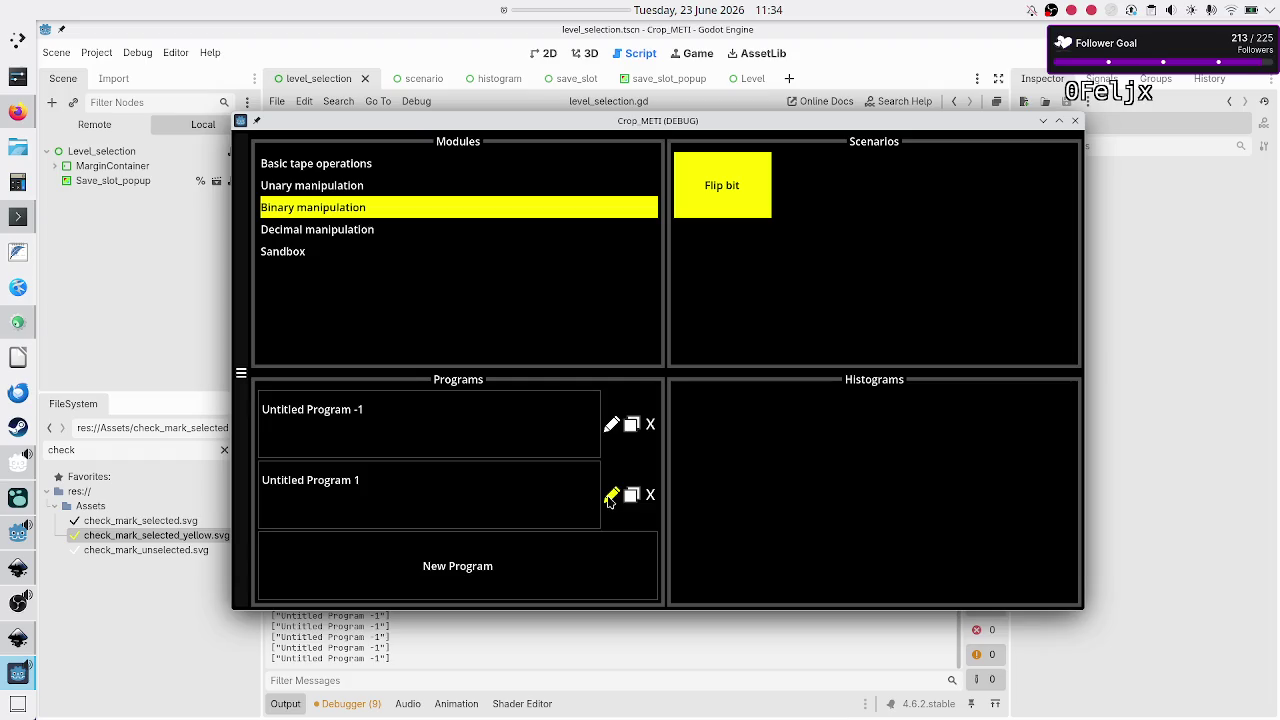
Step: Rapidly toggle renaming of Untitled Program 1, then add Untitled Program 2
click(609, 497)
click(609, 497)
click(609, 497)
click(609, 497)
click(609, 497)
click(609, 497)
click(514, 567)
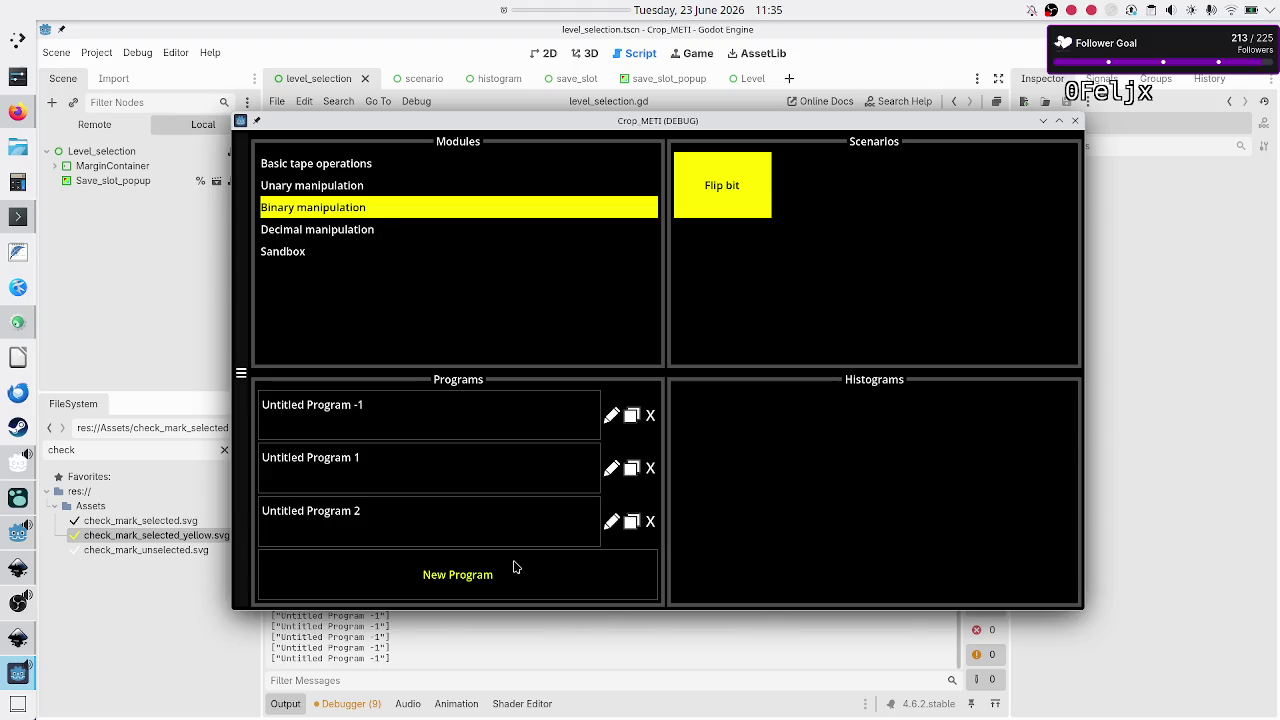
Step: Add Untitled Program 3, rename it to 999, add Untitled Program 1000, then open Untitled Program -1
click(501, 572)
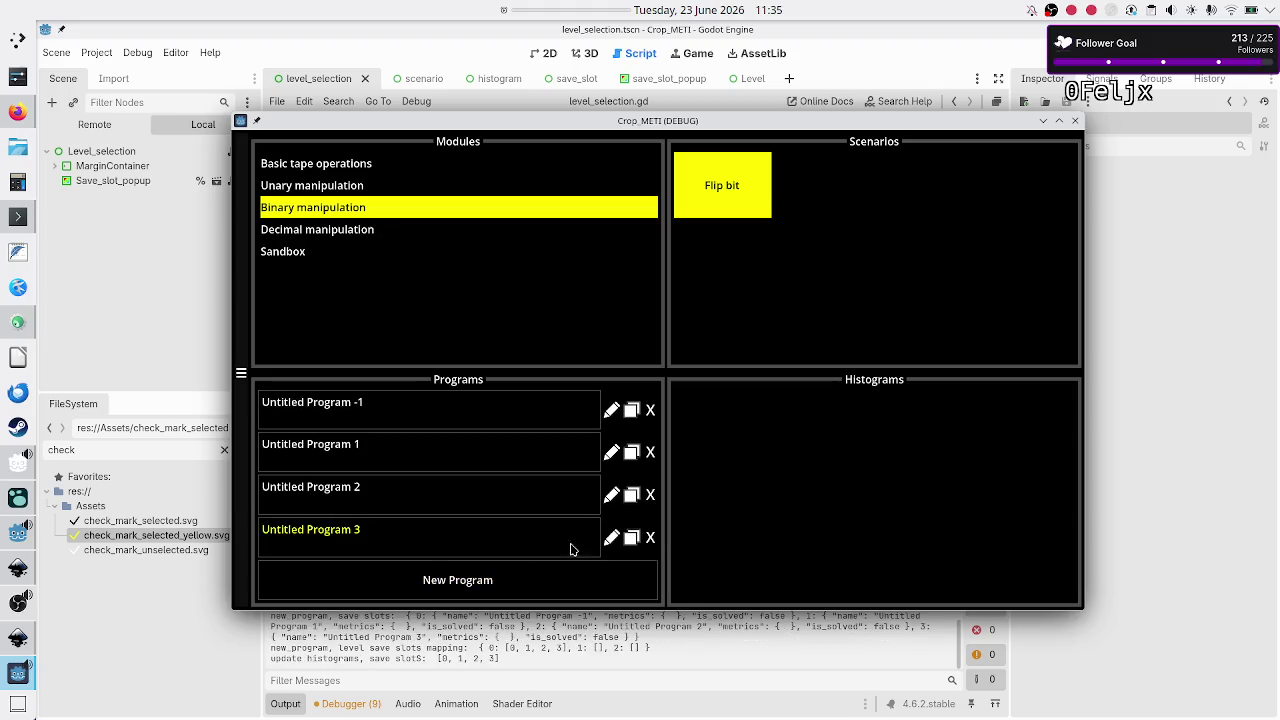
click(609, 537)
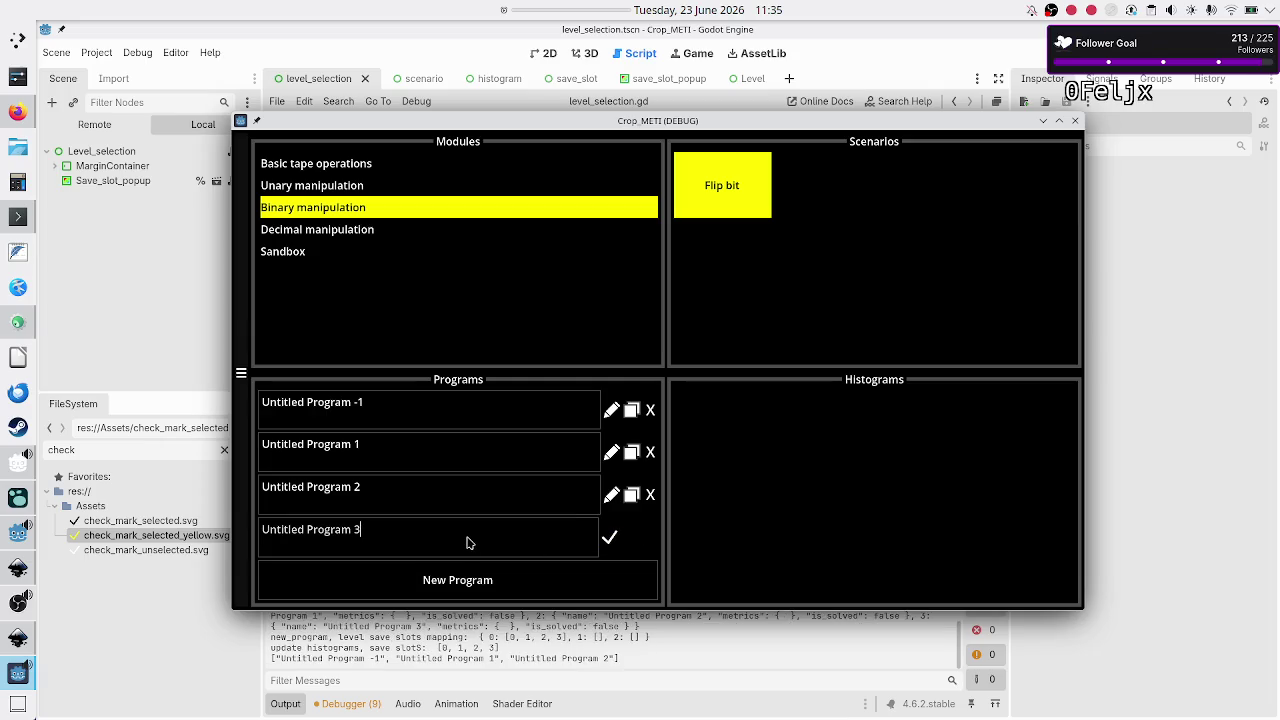
key(BackSpace)
text(999)
key(Return)
click(522, 570)
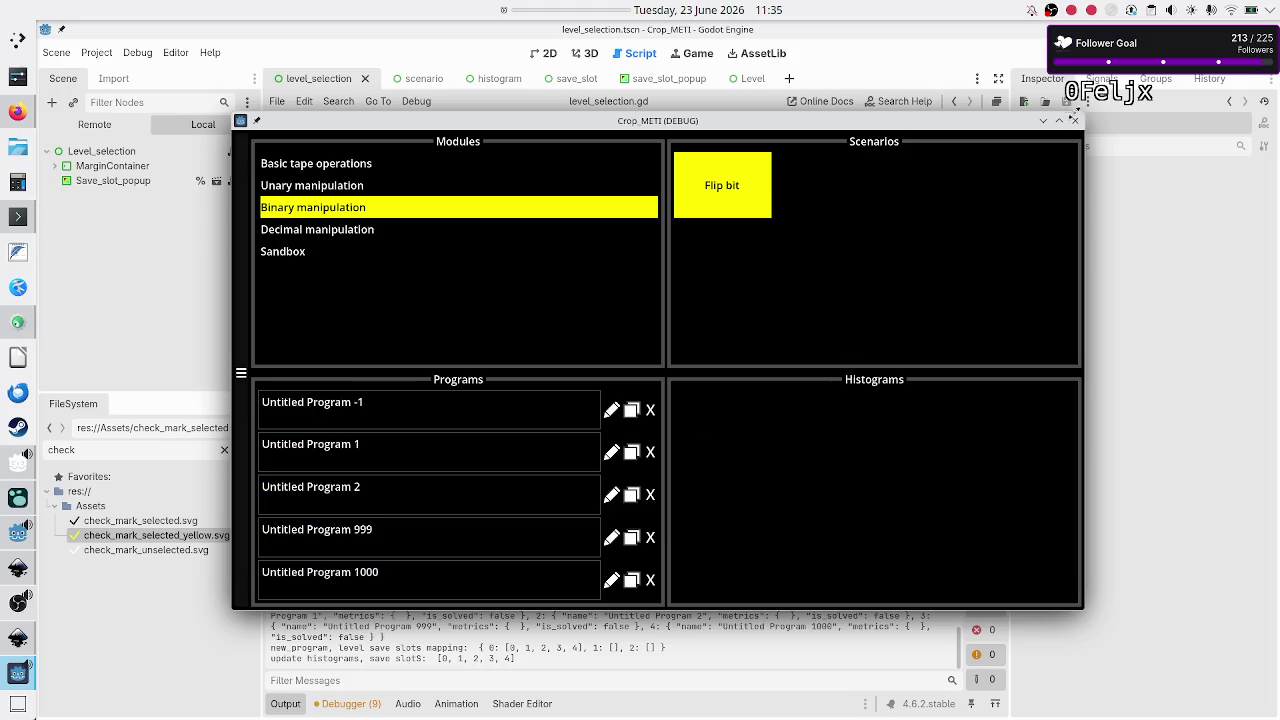
click(518, 407)
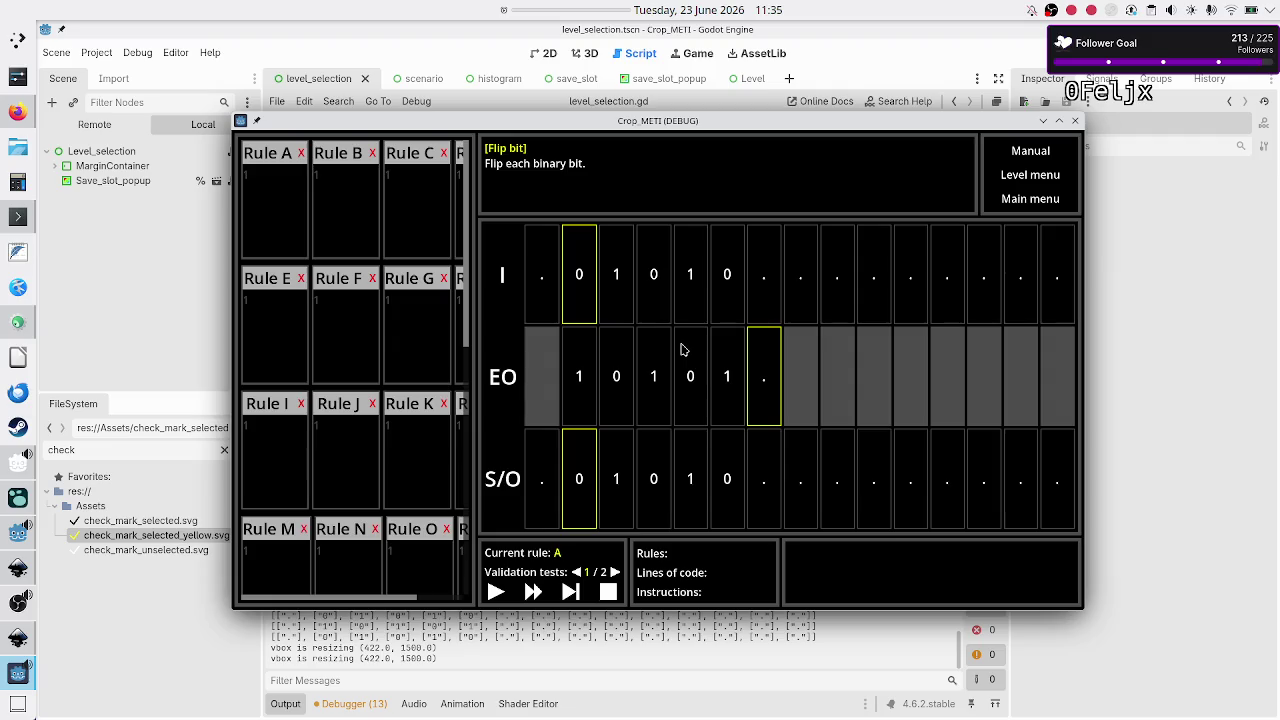
Step: Go back to Binary manipulation > Flip bit, try renaming Untitled Program 1000, then close the game
click(1040, 175)
click(320, 217)
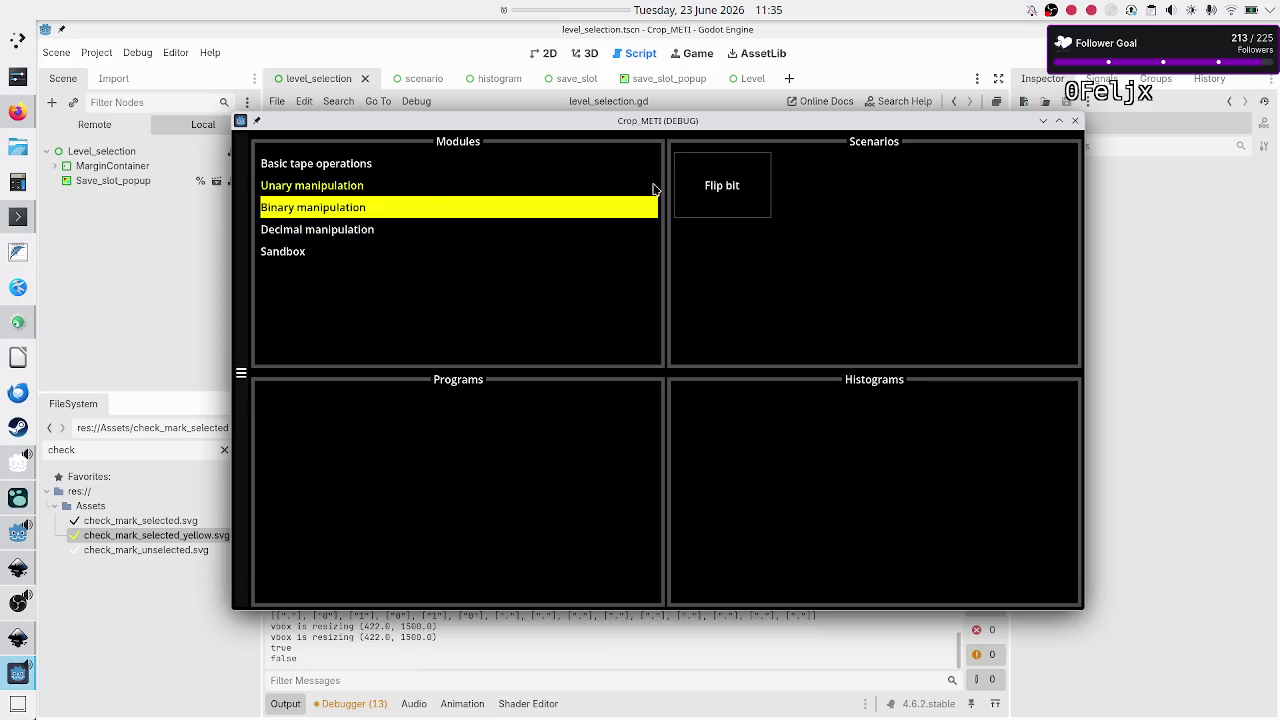
click(698, 207)
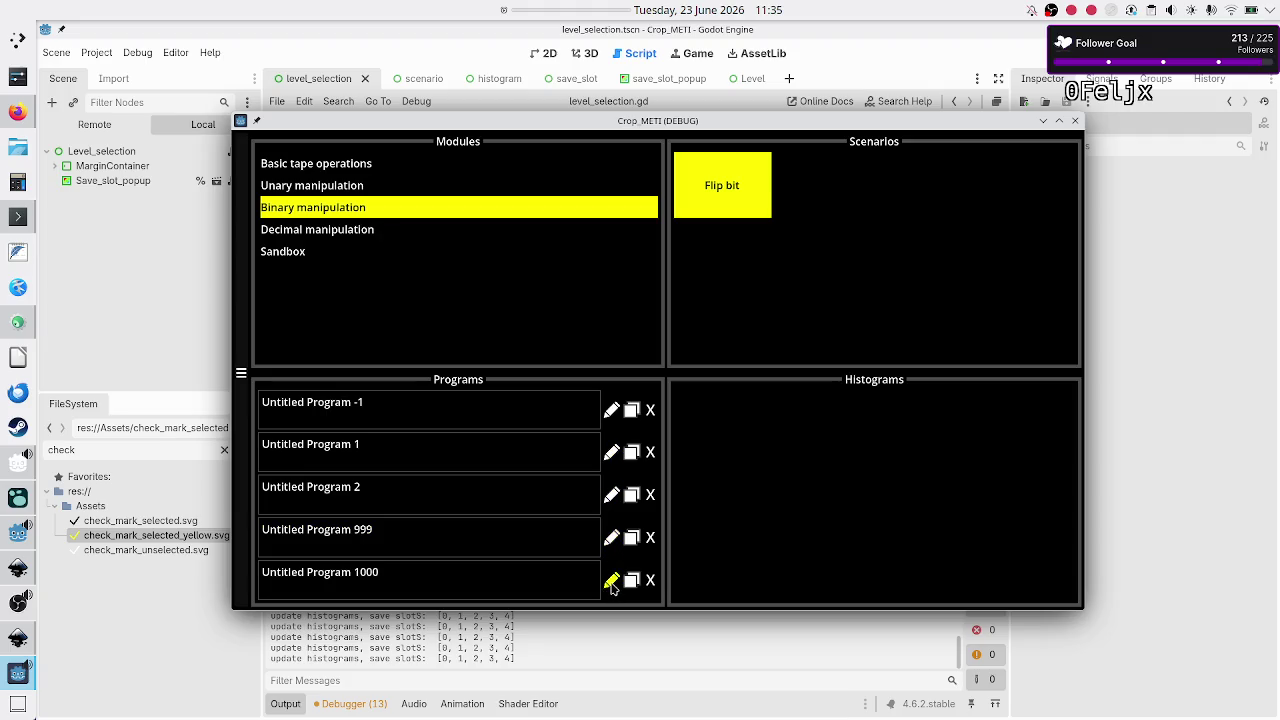
click(611, 582)
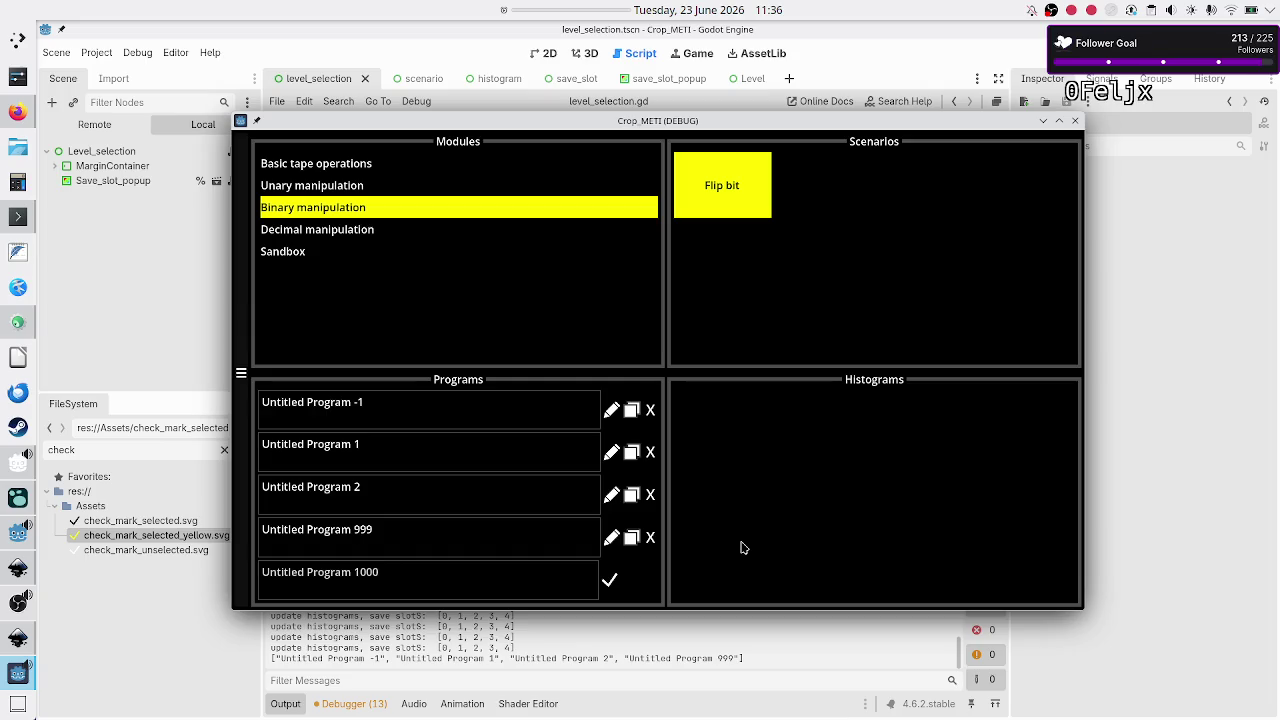
click(1075, 120)
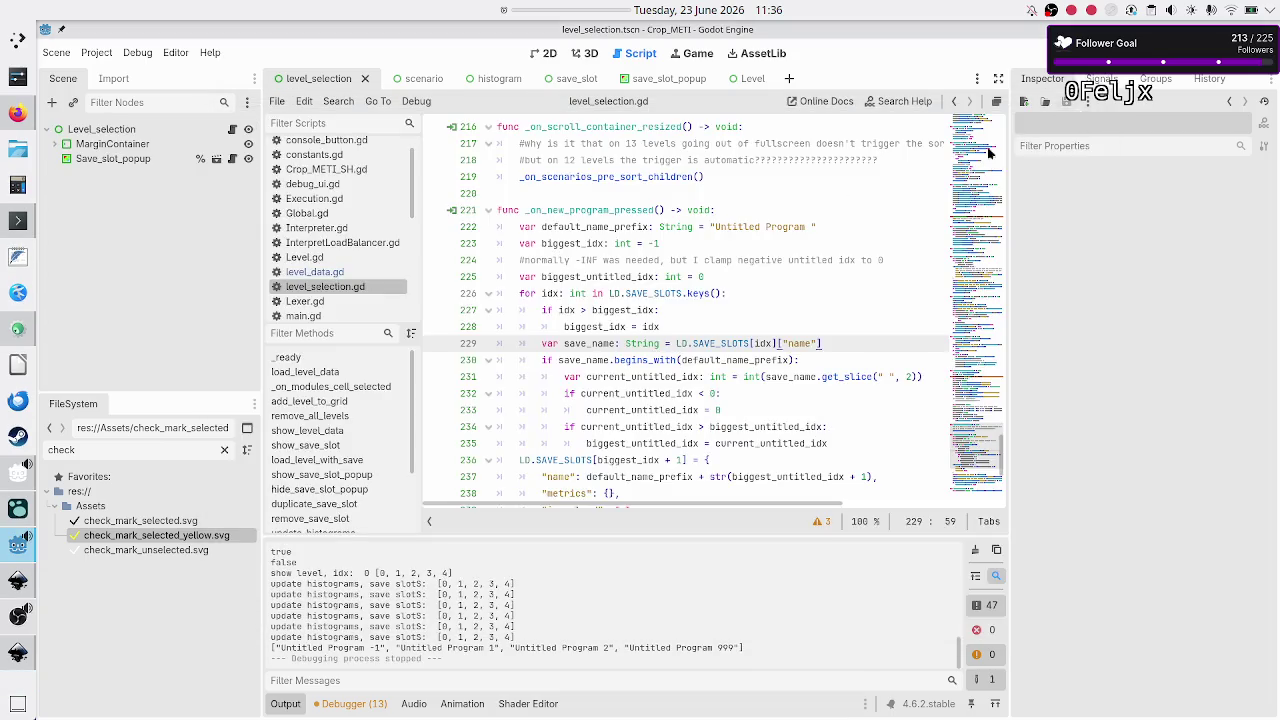
Step: Switch to the save_slot_popup scene and open its save_slot_popup.gd script
click(666, 80)
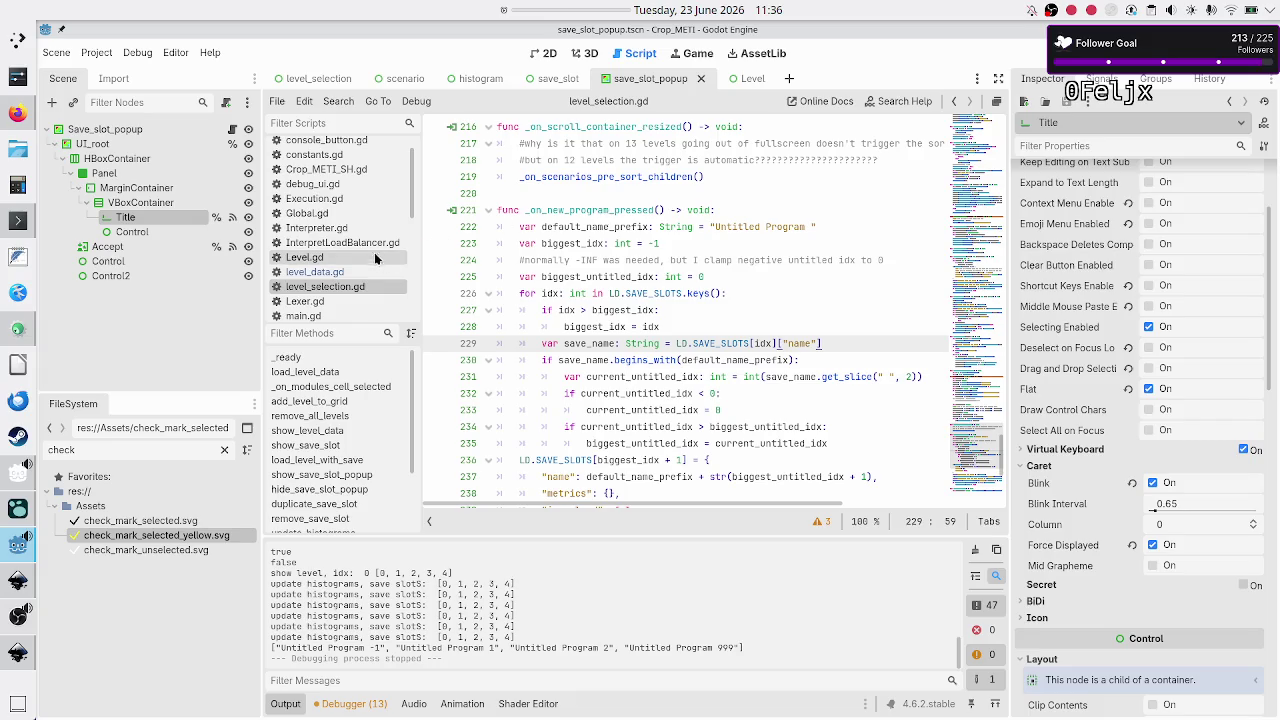
scroll(377, 258, up, 1)
scroll(377, 258, down, 5)
click(330, 189)
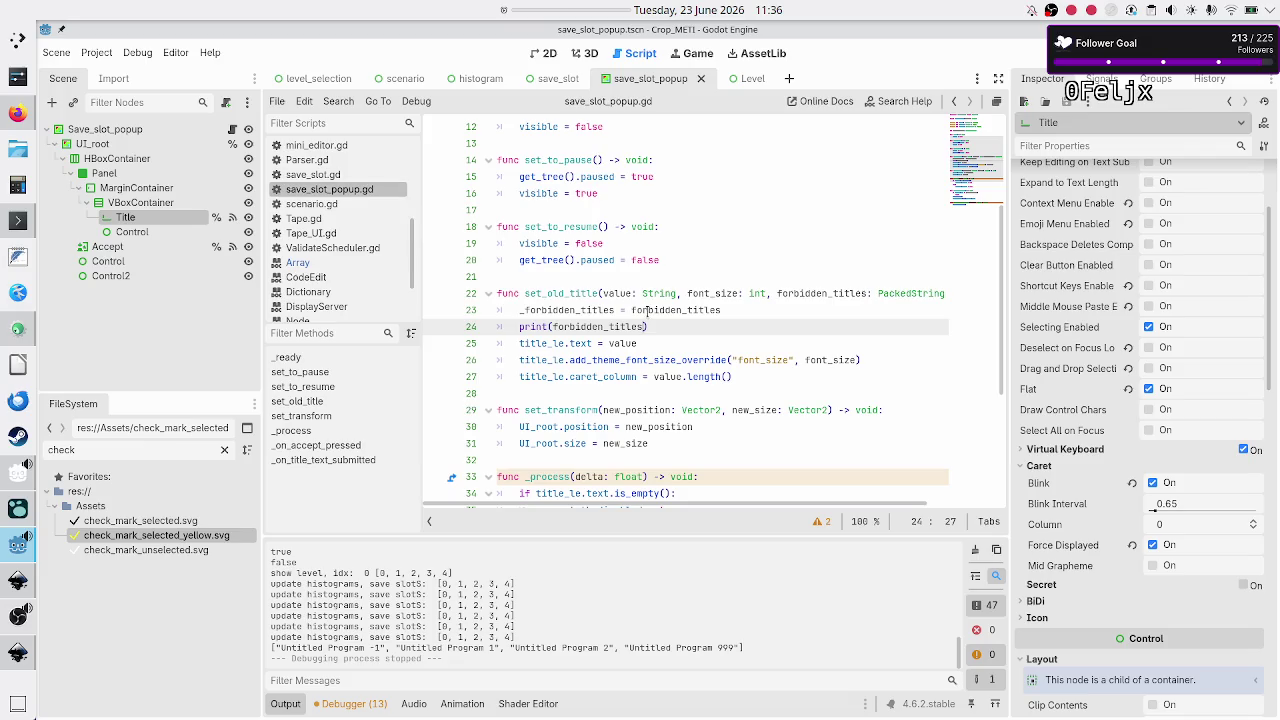
triple_click(657, 326)
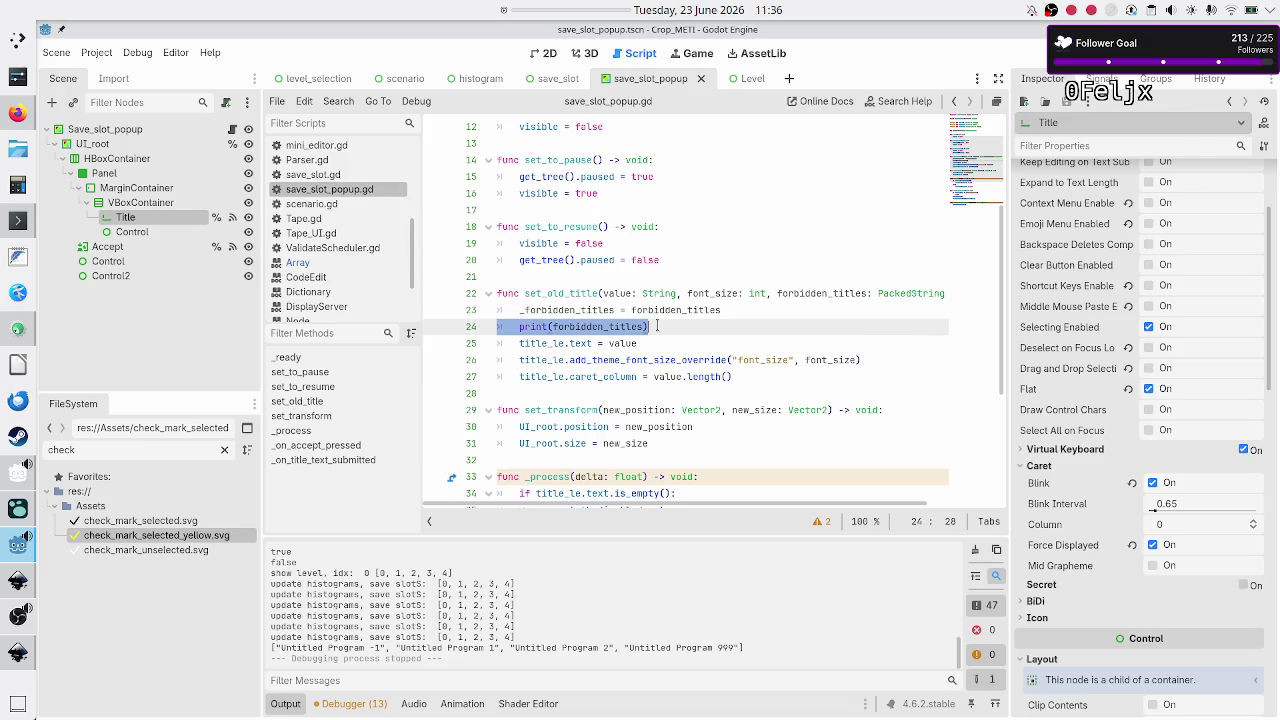
Step: Insert a new empty line after 'visible = true' in the set_to_pause function
key(Down)
key(Down)
key(Down)
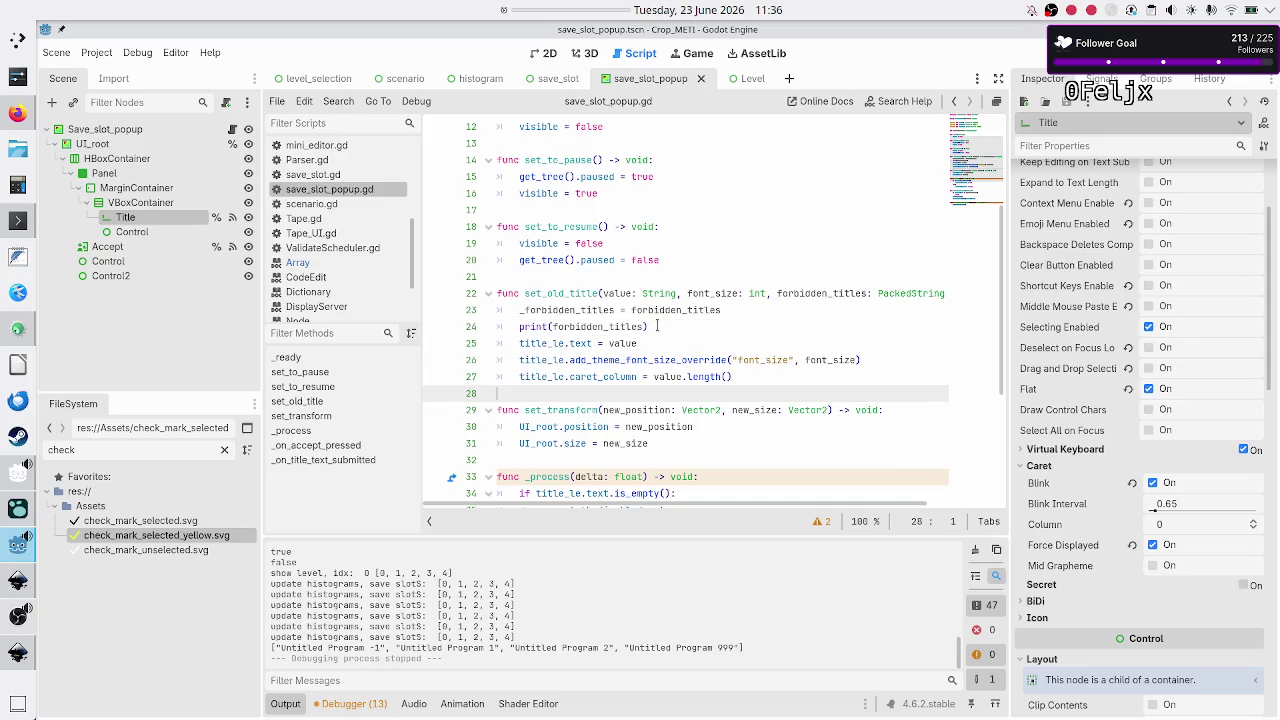
key(Up)
key(Up)
key(Up)
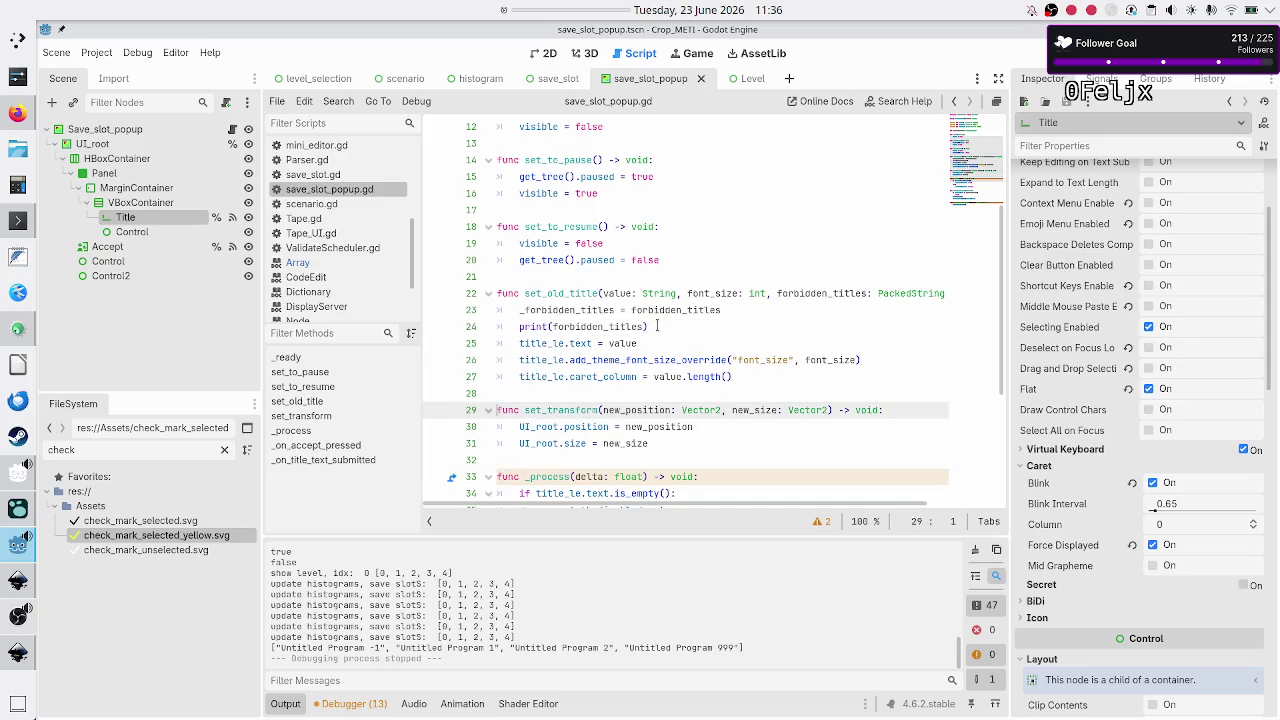
key(Up)
key(Up)
key(Up)
key(Down)
key(Down)
key(Down)
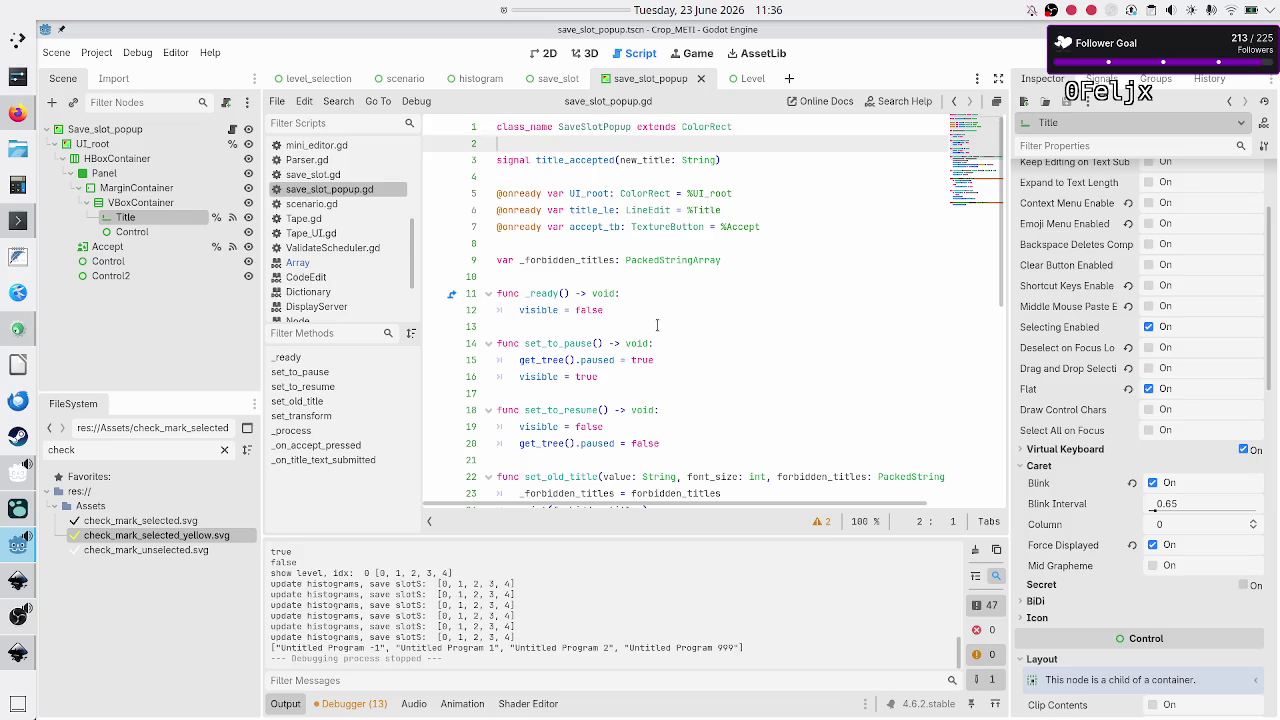
key(Down)
key(Down)
key(Down)
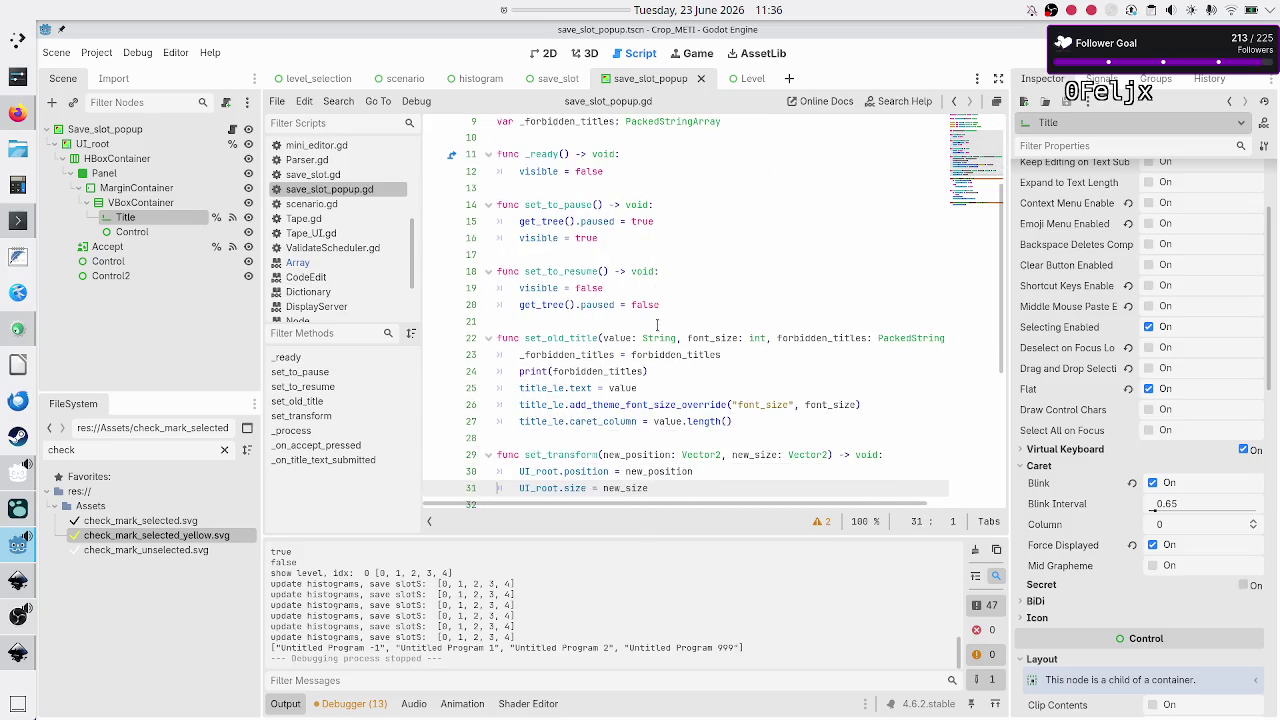
key(Down)
key(Down)
key(Down)
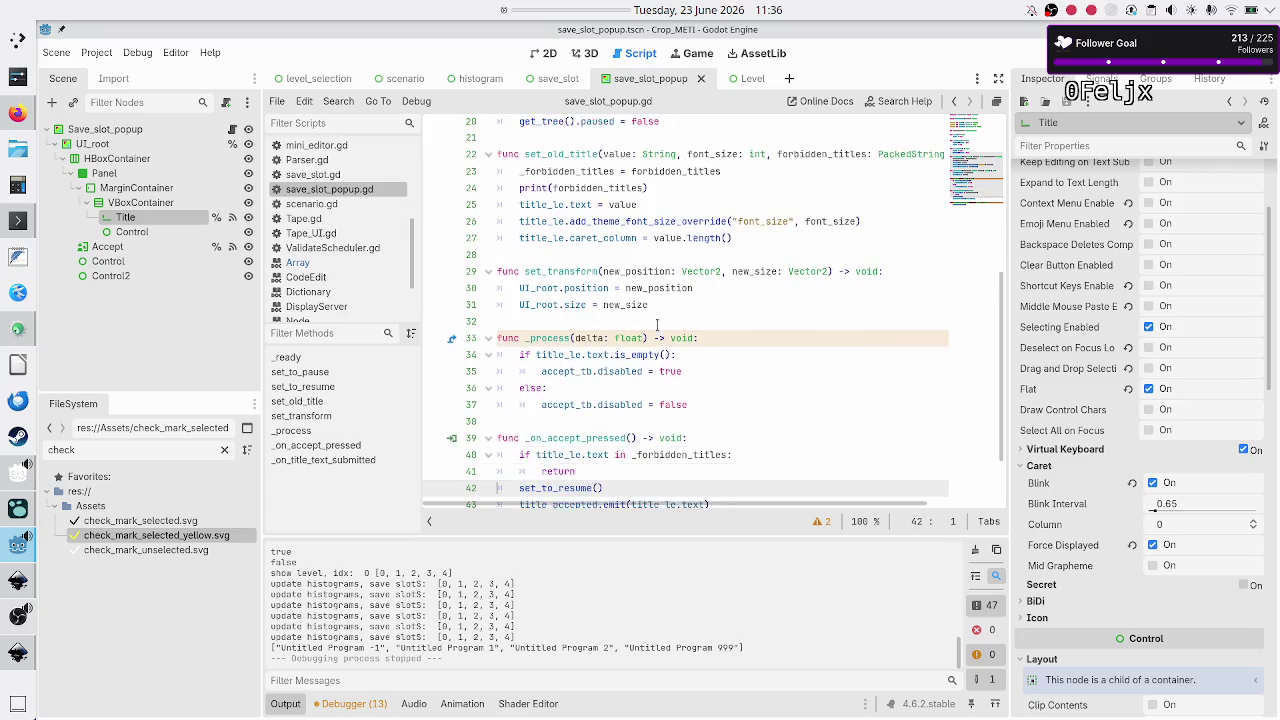
key(Up)
key(Up)
key(Up)
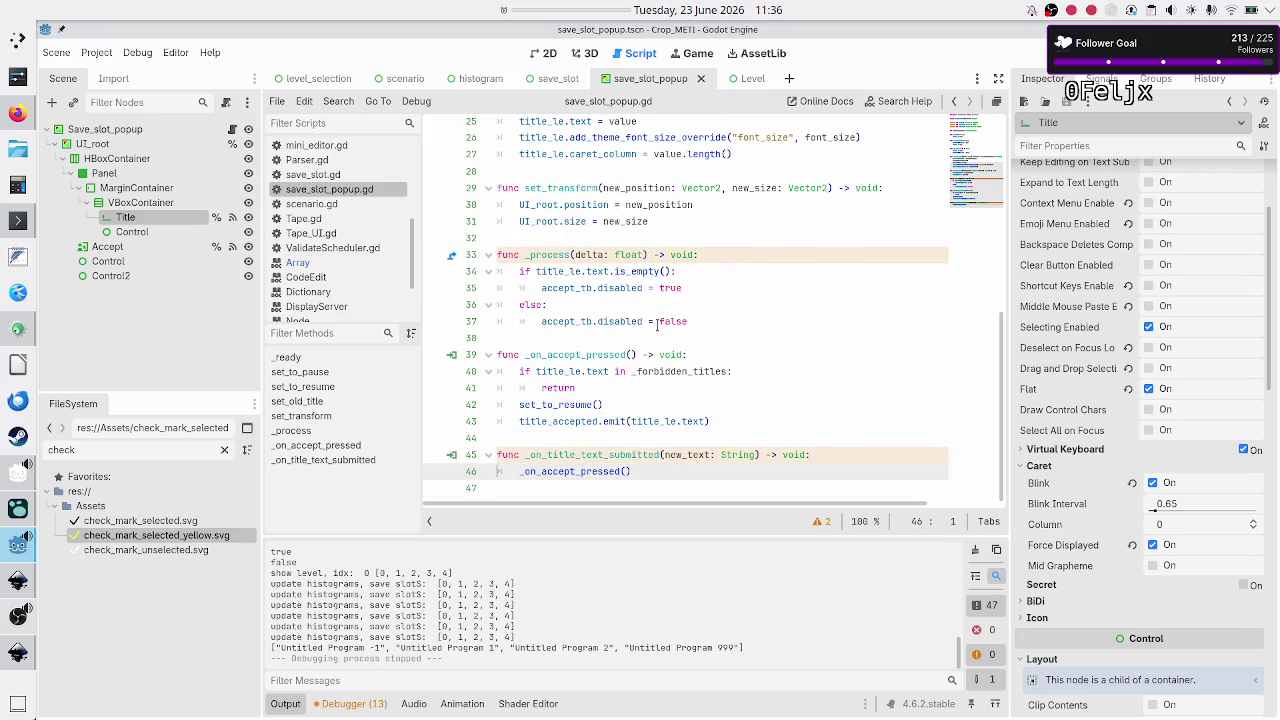
key(Up)
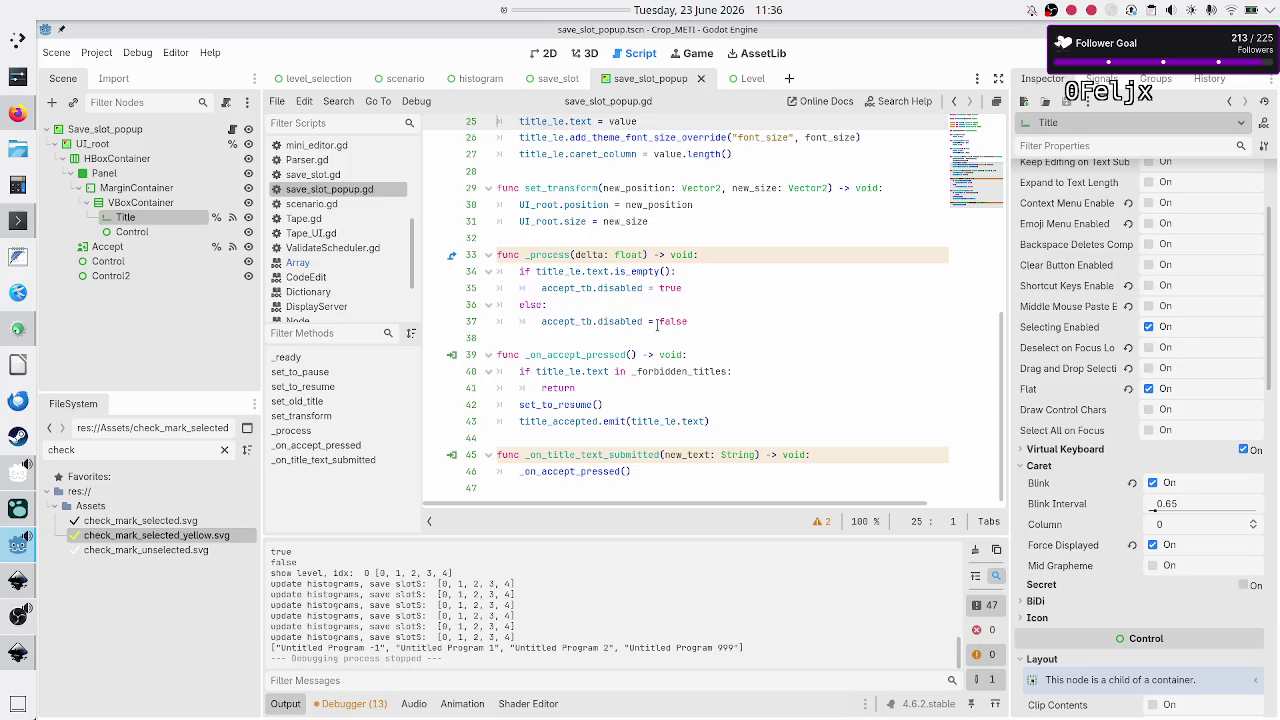
key(Up)
key(Up)
key(Up)
key(Up)
key(Up)
key(Up)
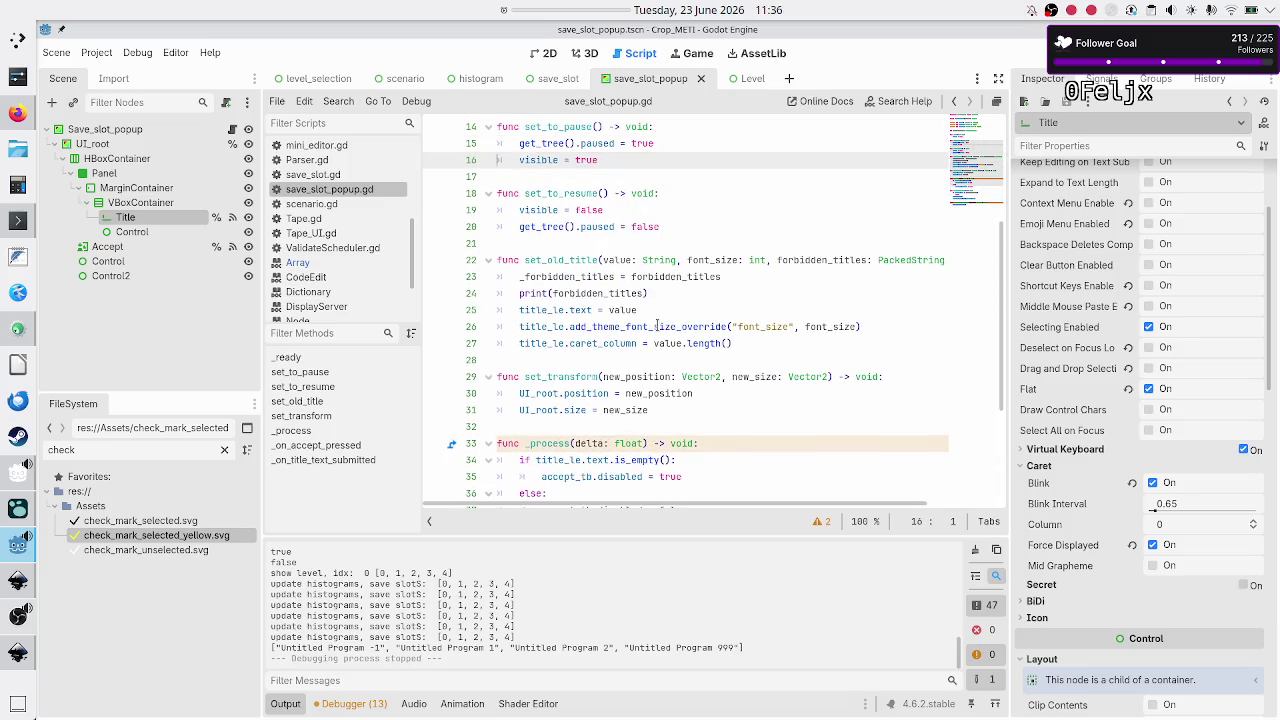
key(Down)
key(Down)
key(Down)
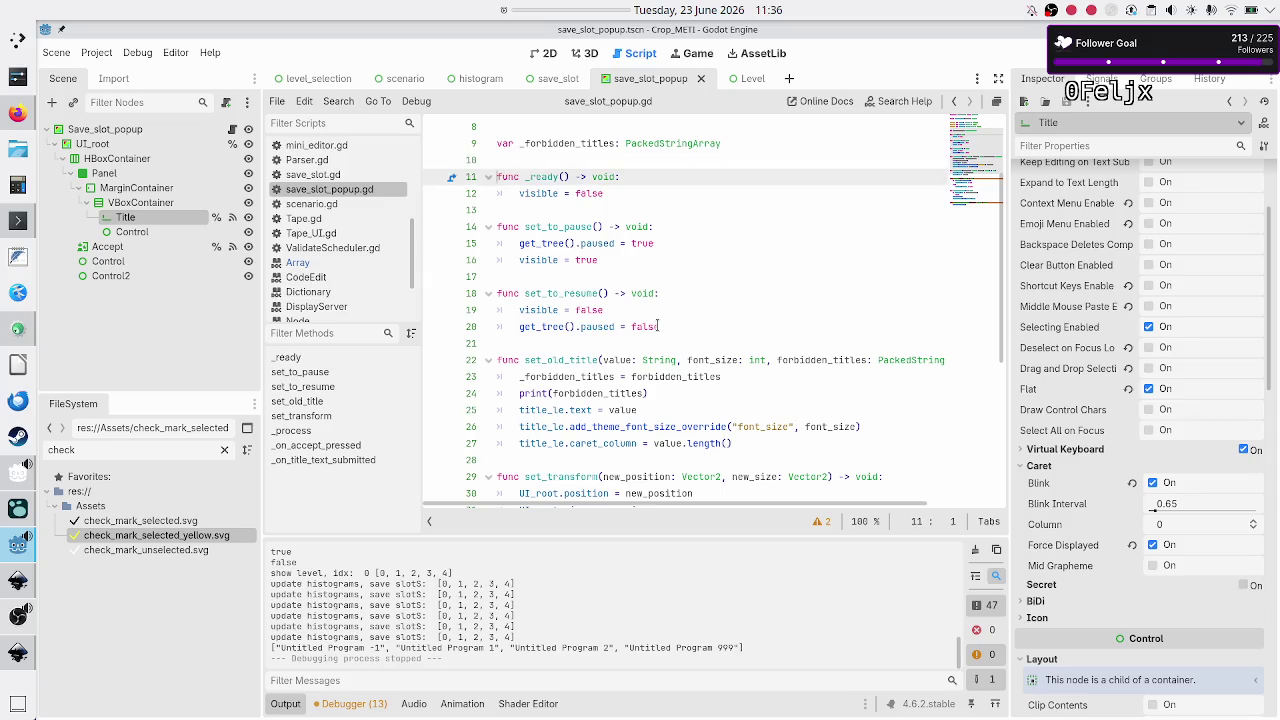
key(Down)
key(Left)
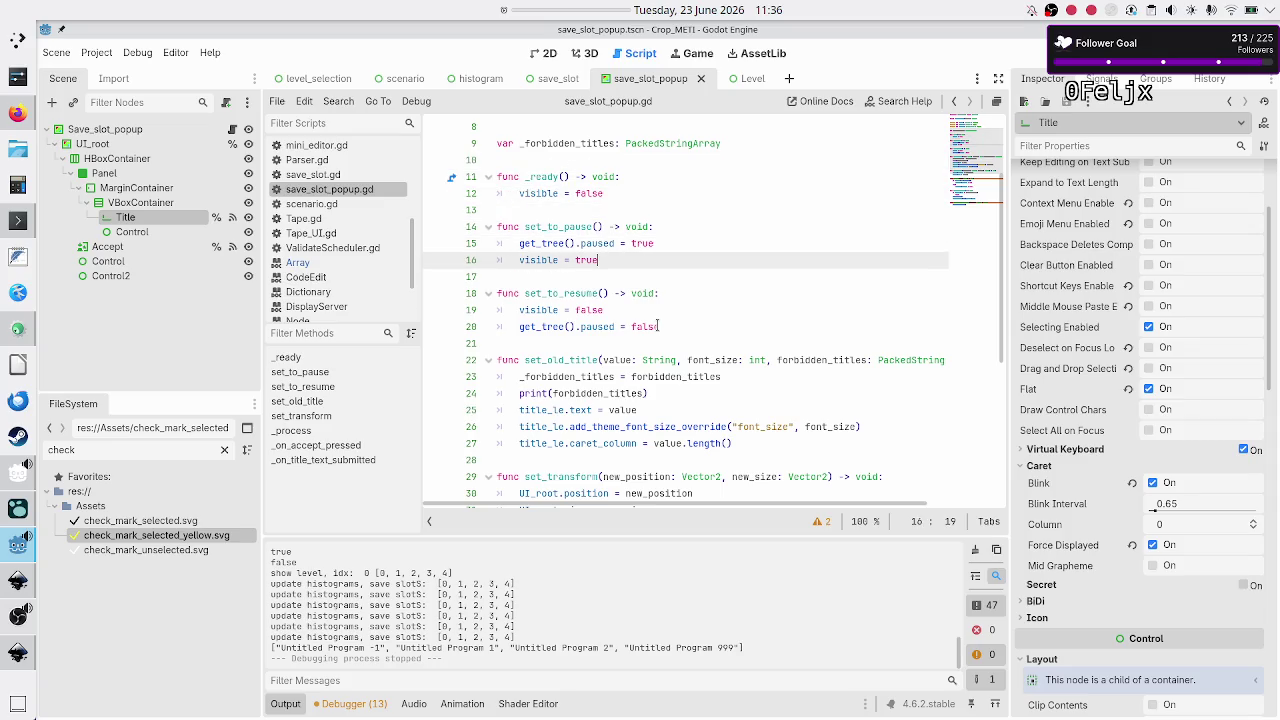
key(Return)
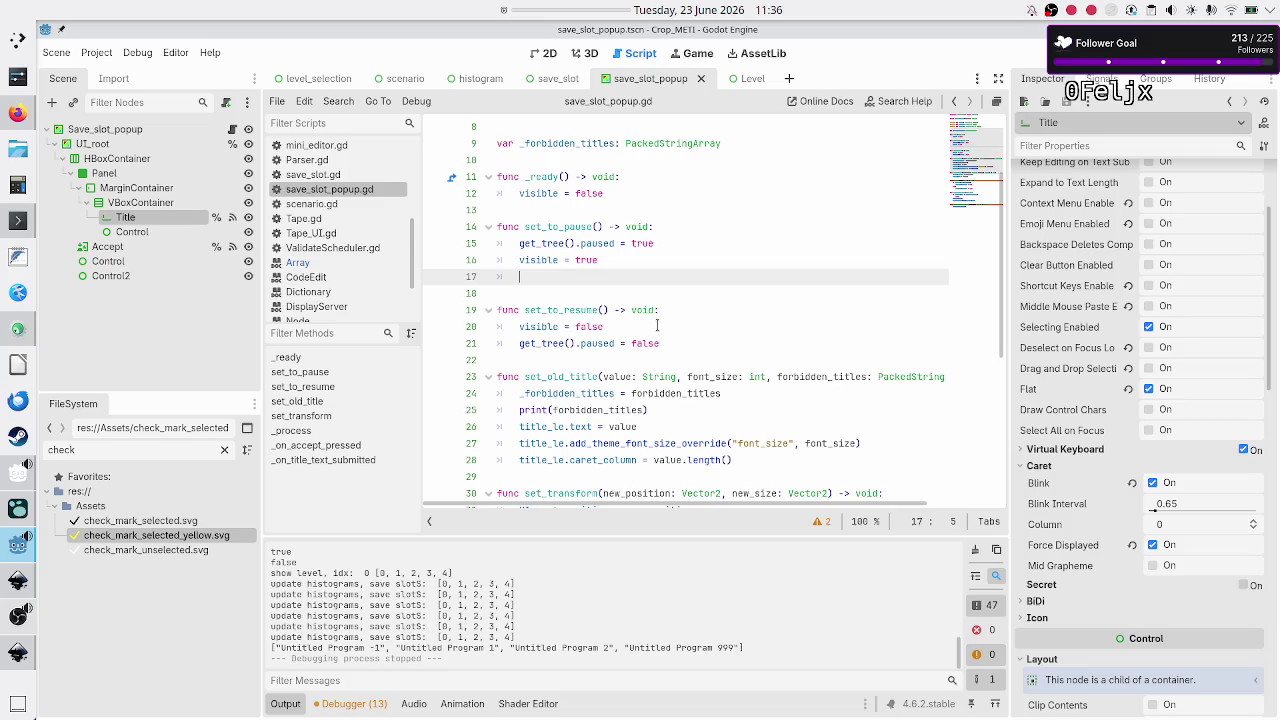
Step: Type 'title_le.foc' on line 17, dismiss the completion list, and scroll the Inspector
text(lit)
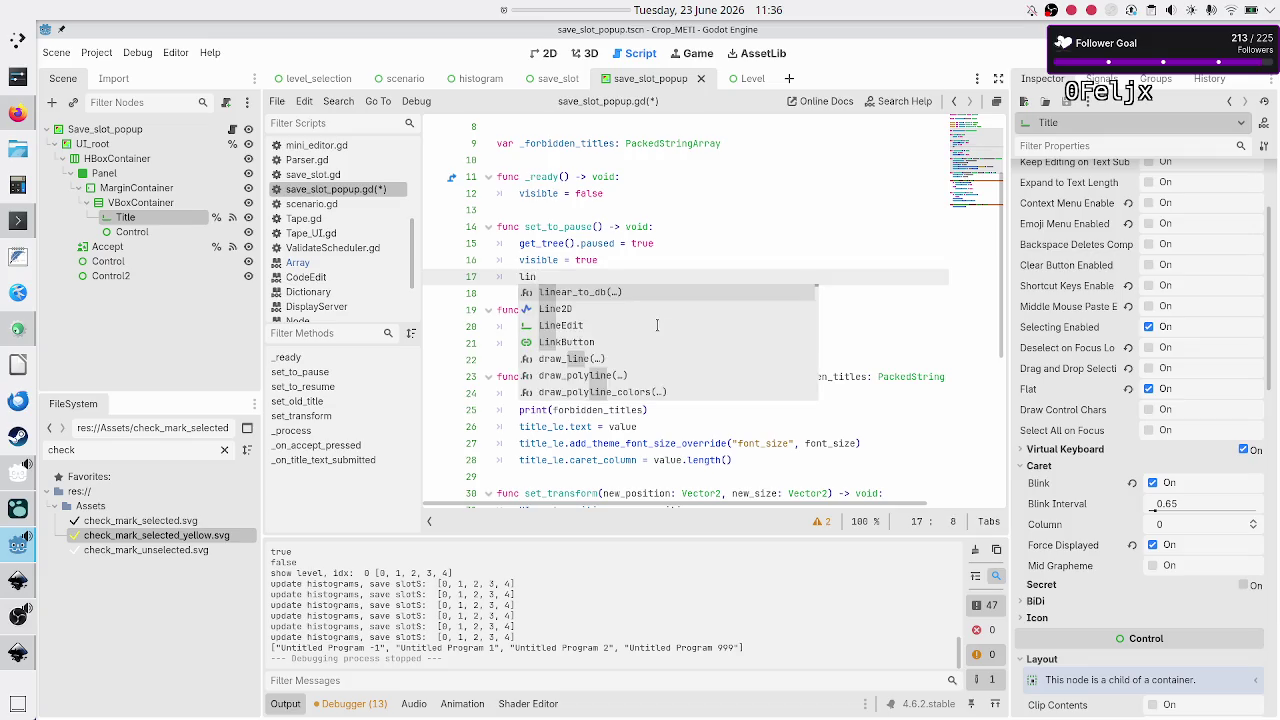
text(le_le.)
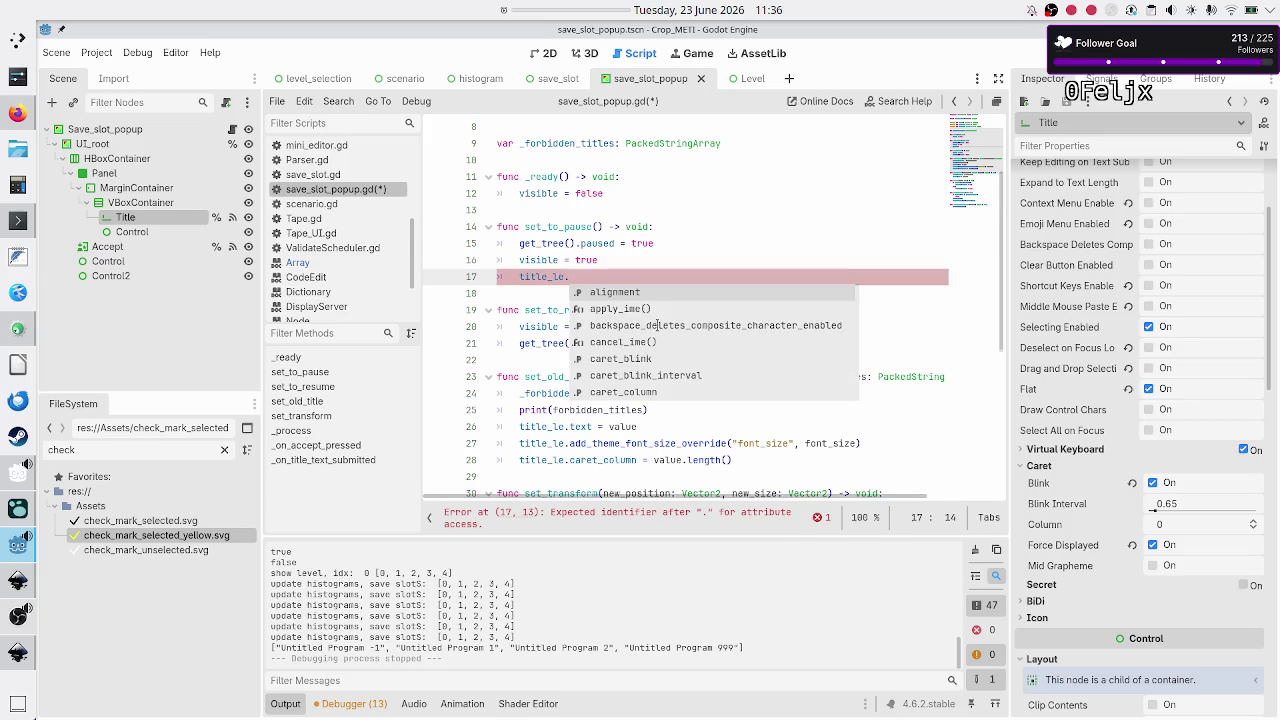
text(foc)
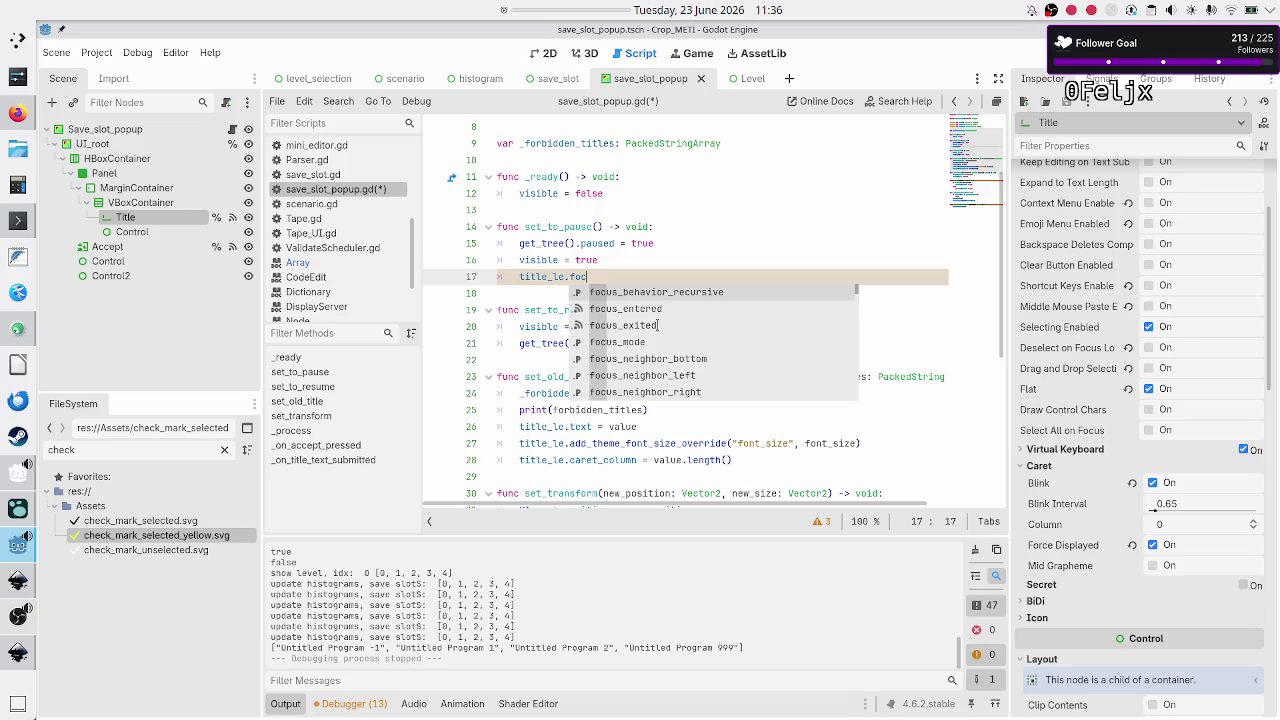
key(Escape)
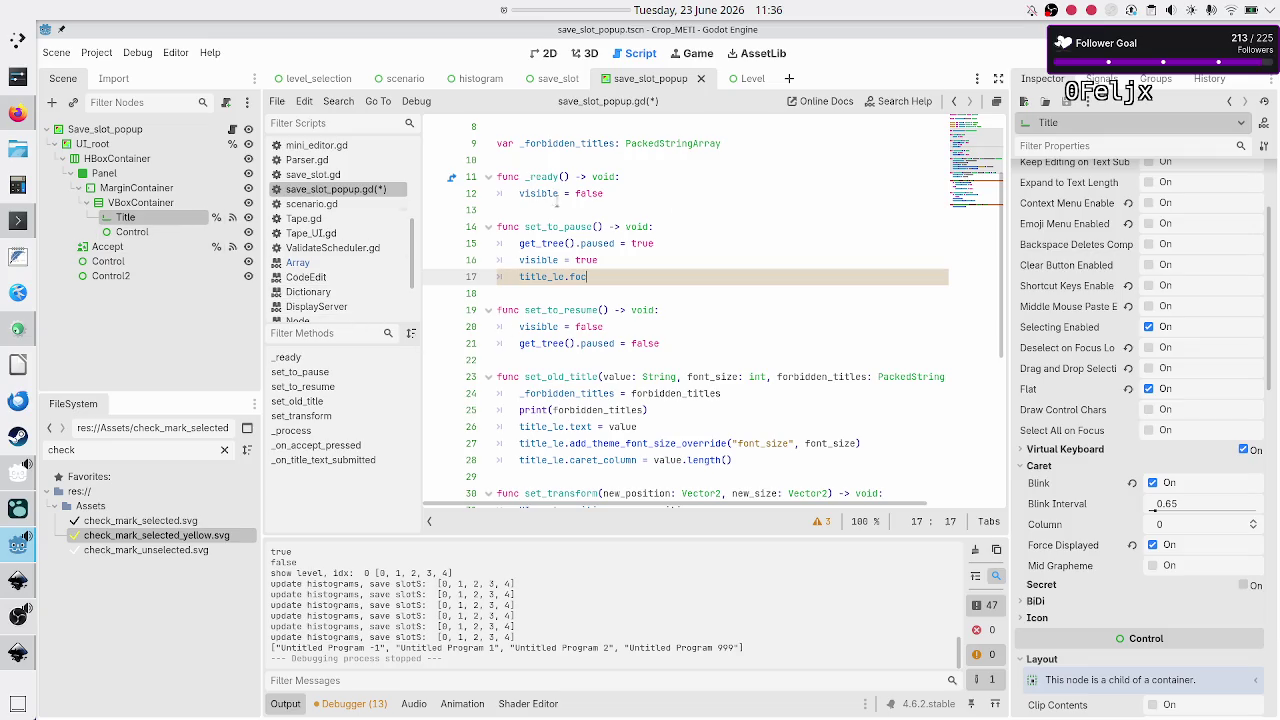
scroll(1062, 265, up, 3)
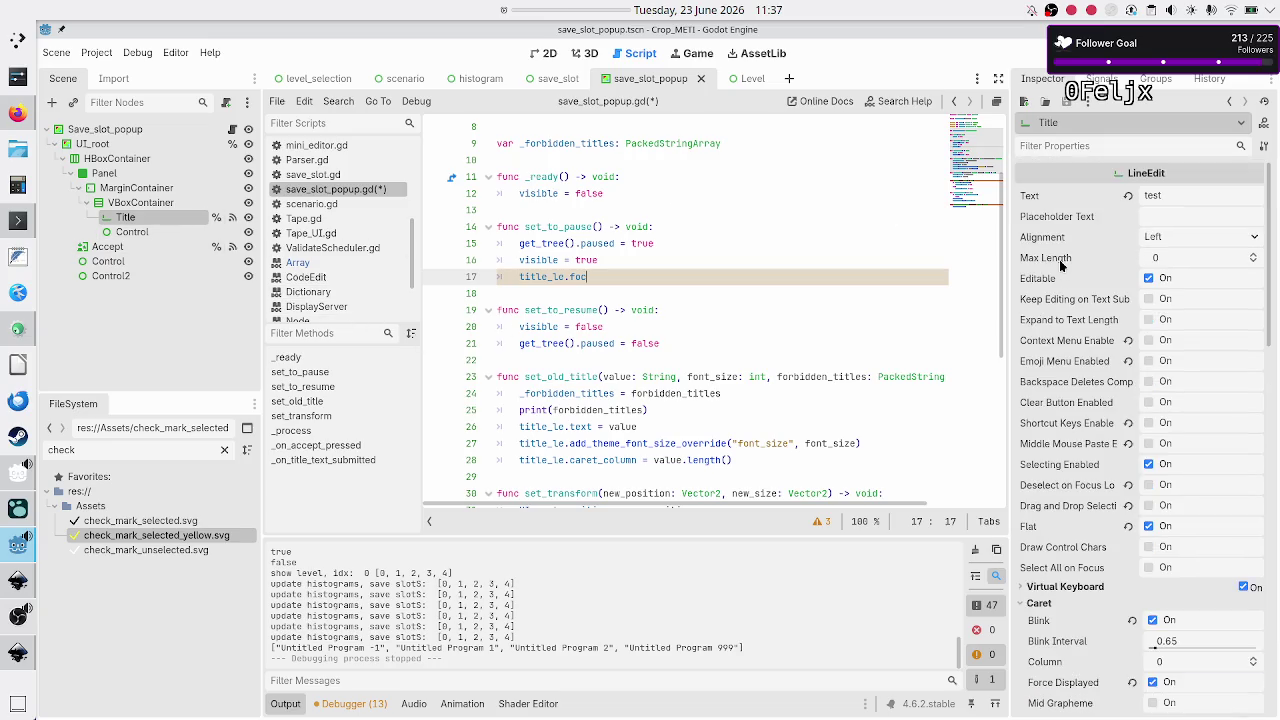
scroll(1070, 362, down, 6)
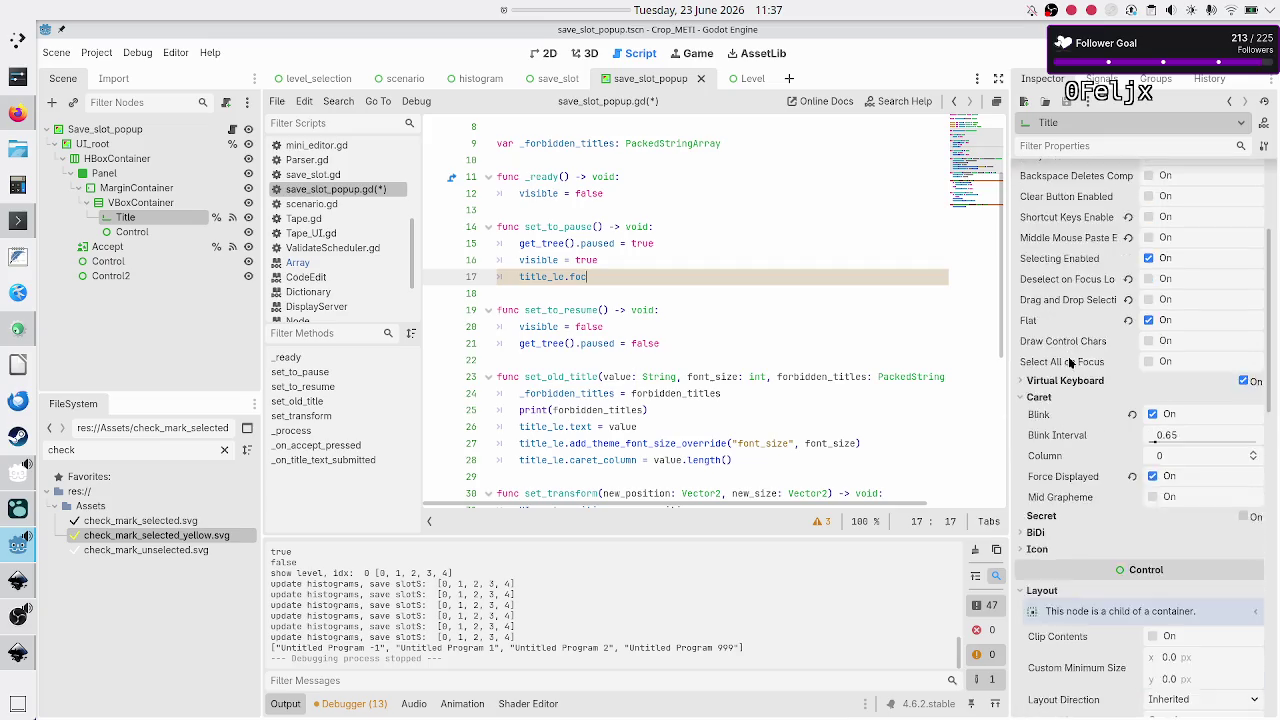
Step: Filter the Title node's Inspector by 'focu' to review its Focus settings, then clear the filter
click(1098, 147)
text(focu)
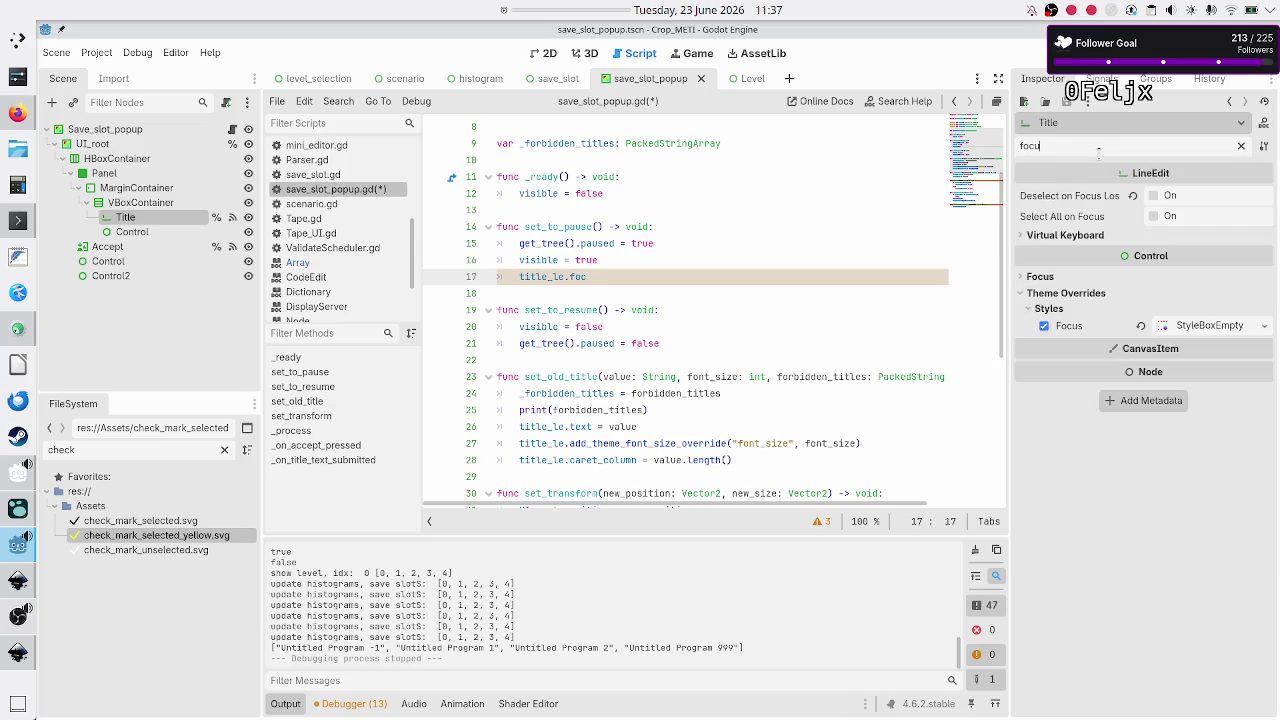
click(1023, 278)
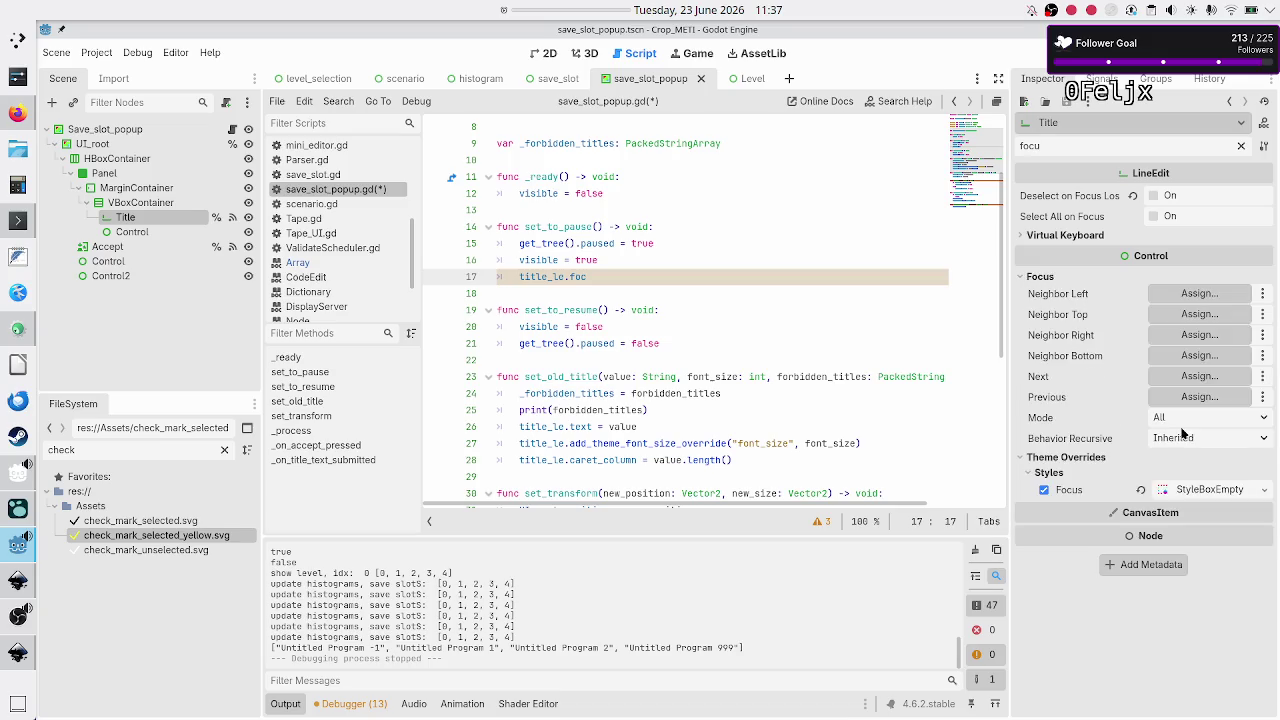
mouse_move(1050, 421)
mouse_move(1075, 423)
double_click(1098, 147)
key(BackSpace)
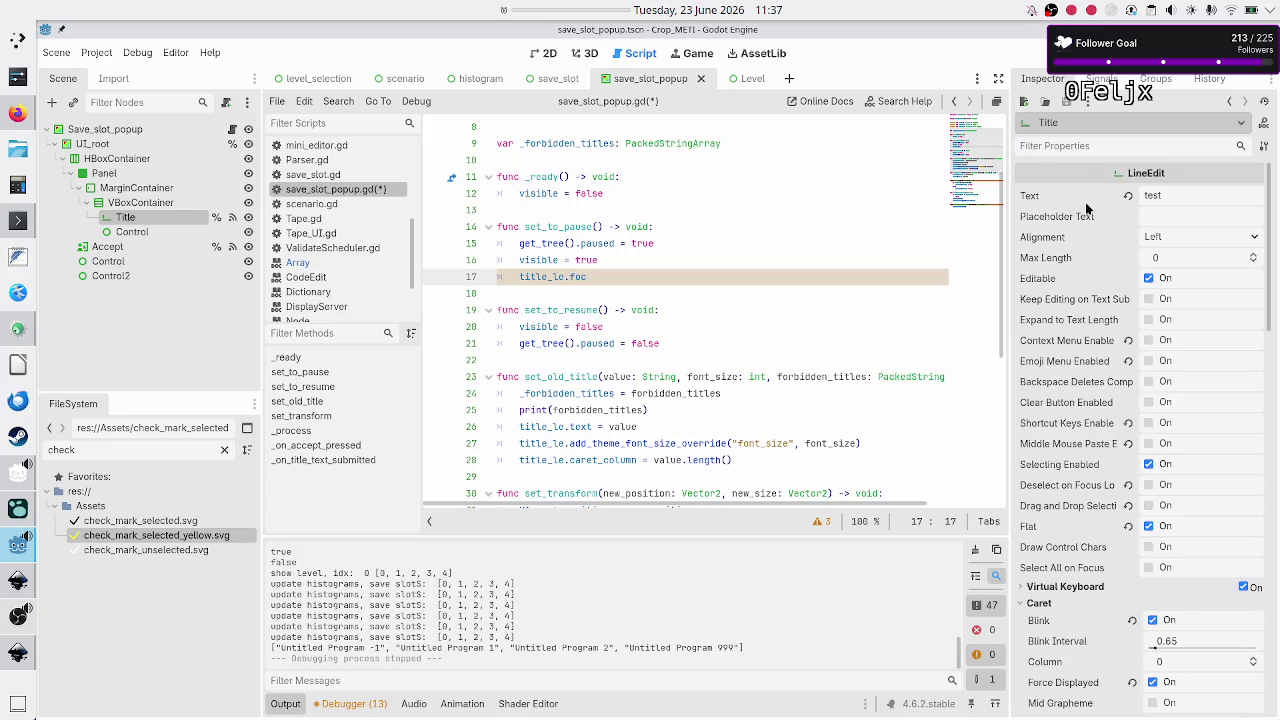
scroll(1070, 323, down, 5)
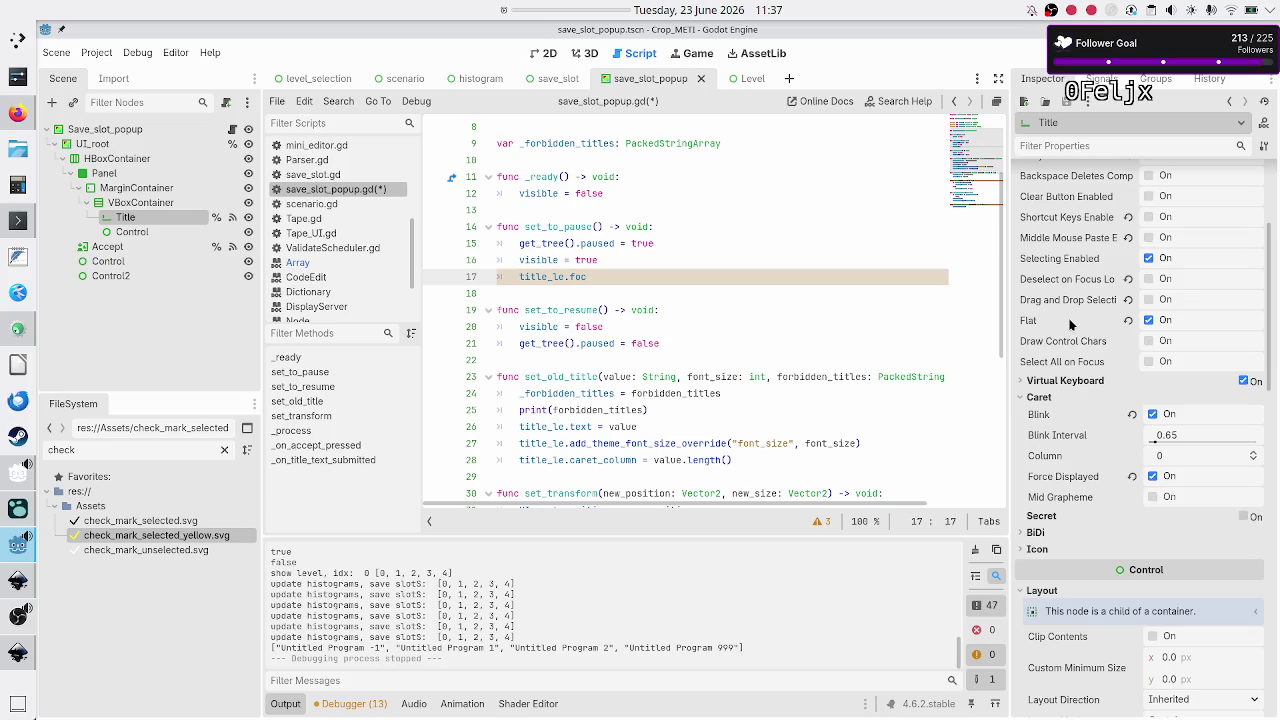
Step: Change line 17 to 'title_le.set_foc' and switch to the browser
click(654, 291)
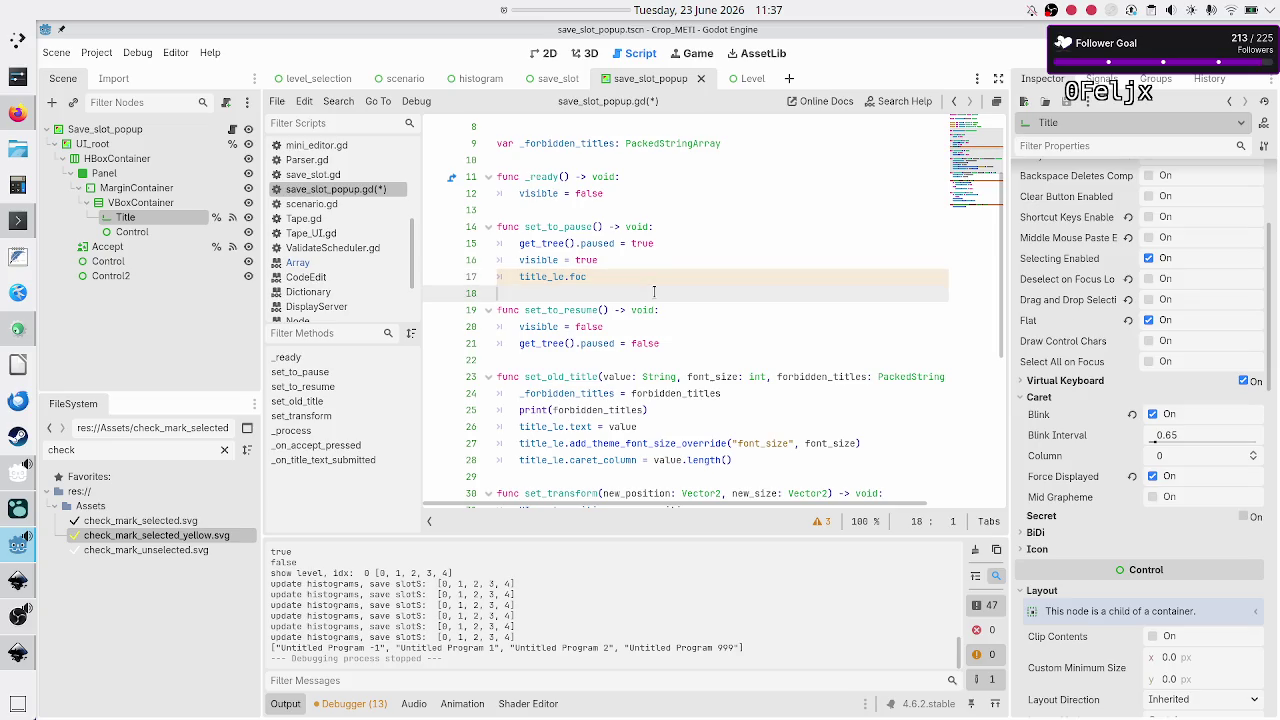
click(618, 276)
key(BackSpace)
key(BackSpace)
key(BackSpace)
text(se)
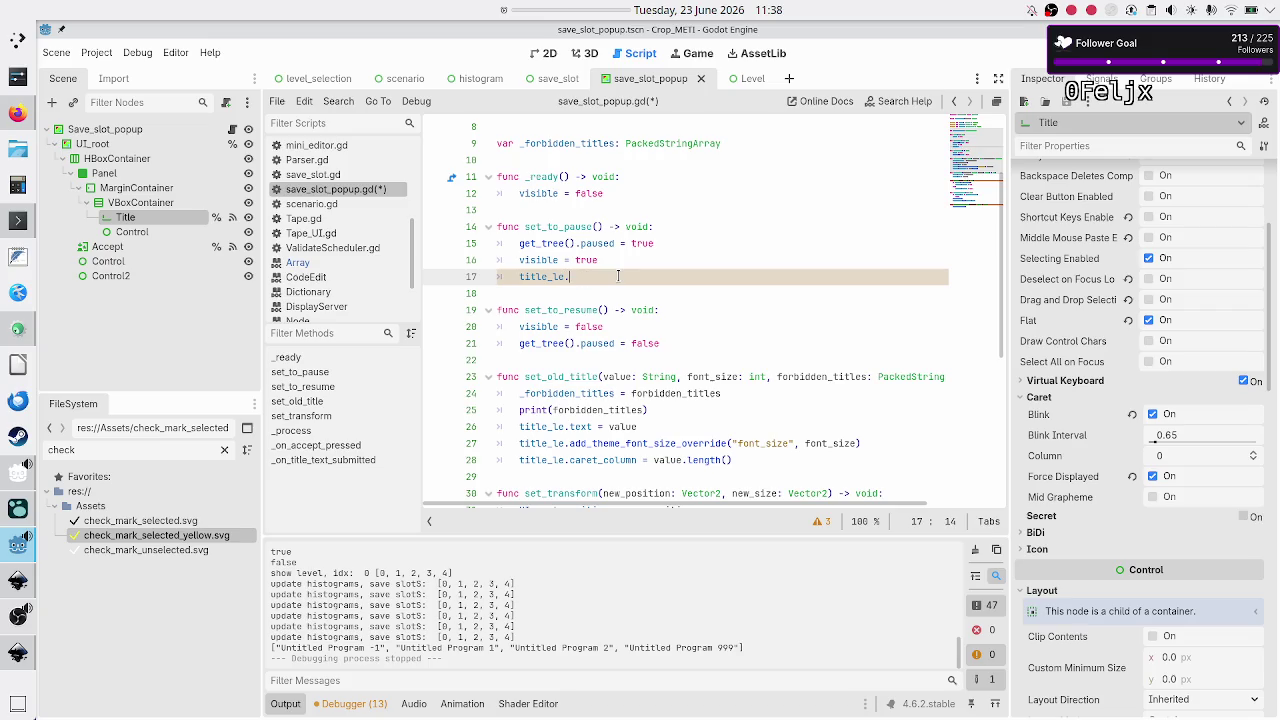
text(t_foc)
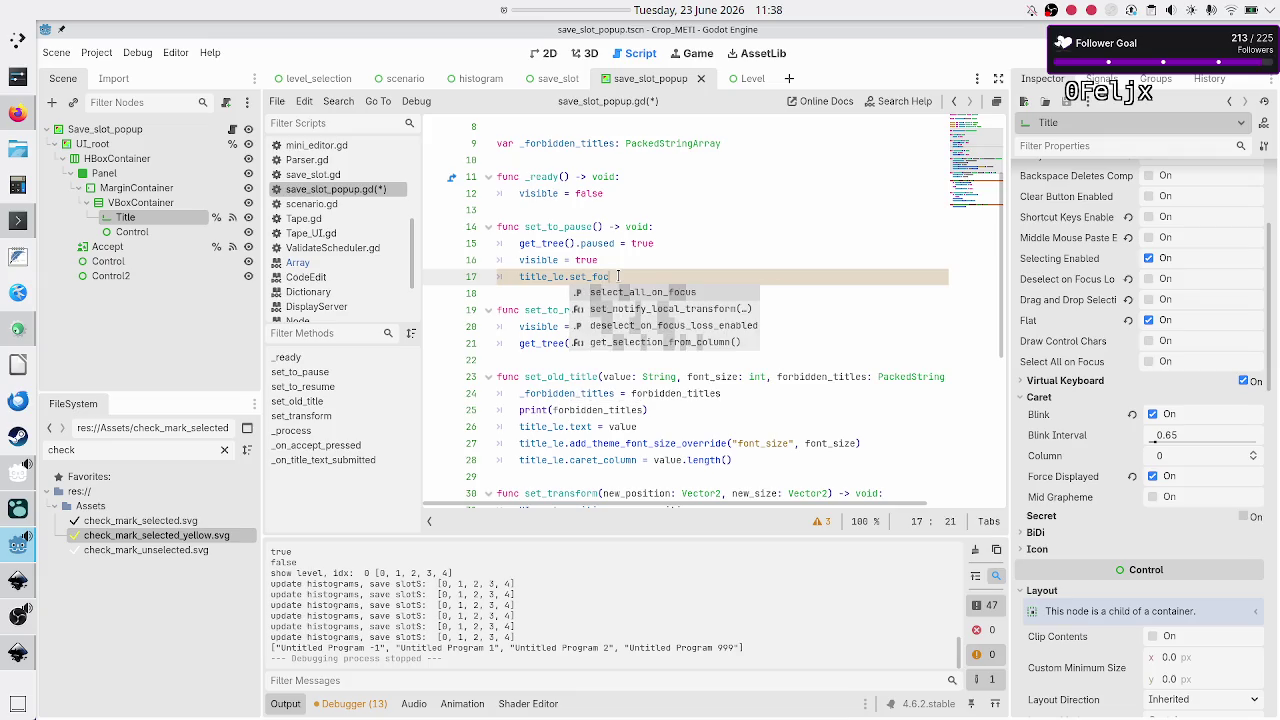
key(alt+Tab)
key(alt+Tab)
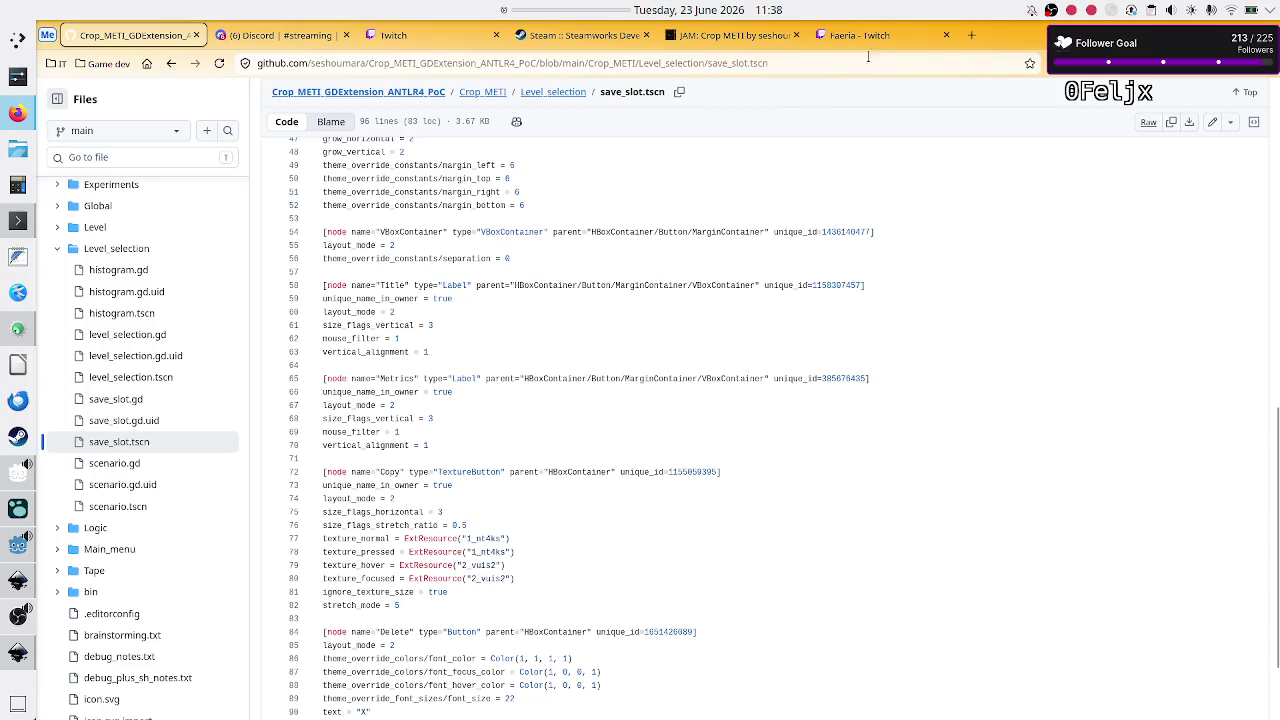
Step: Search the web for 'godot set focus to lineedit from code' in a new Firefox tab
click(969, 36)
click(663, 306)
text(godot)
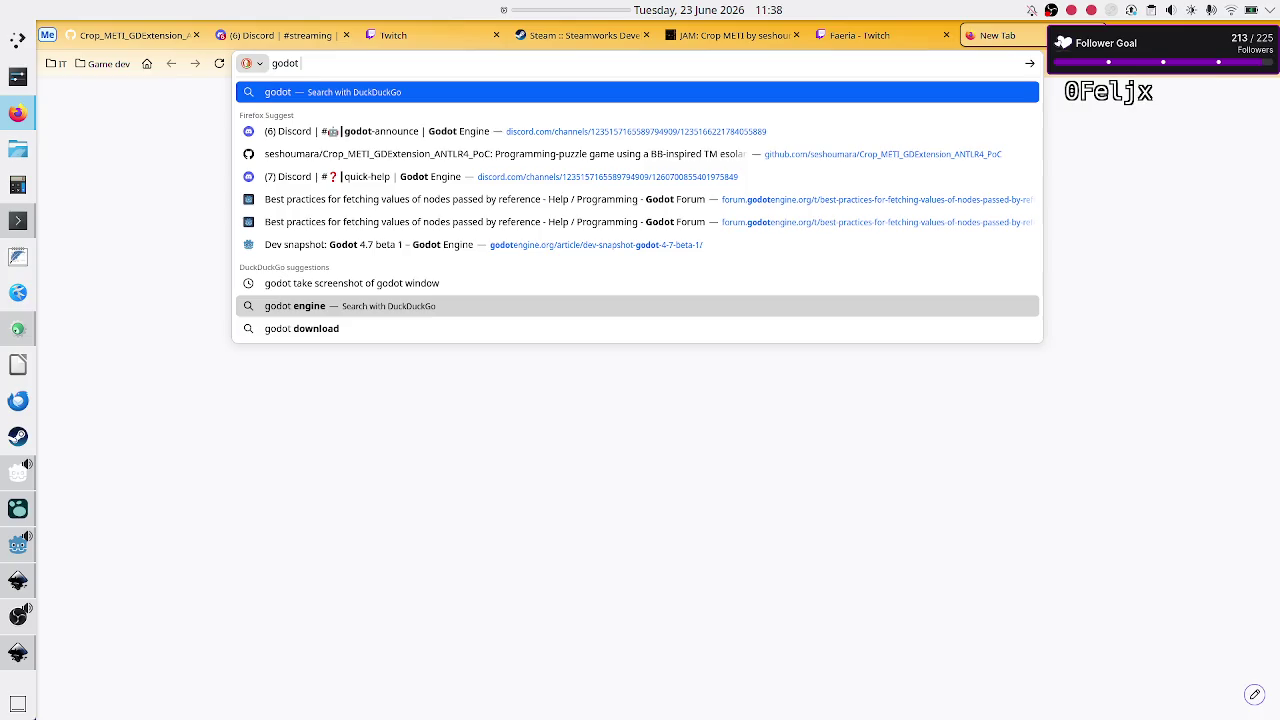
text( se)
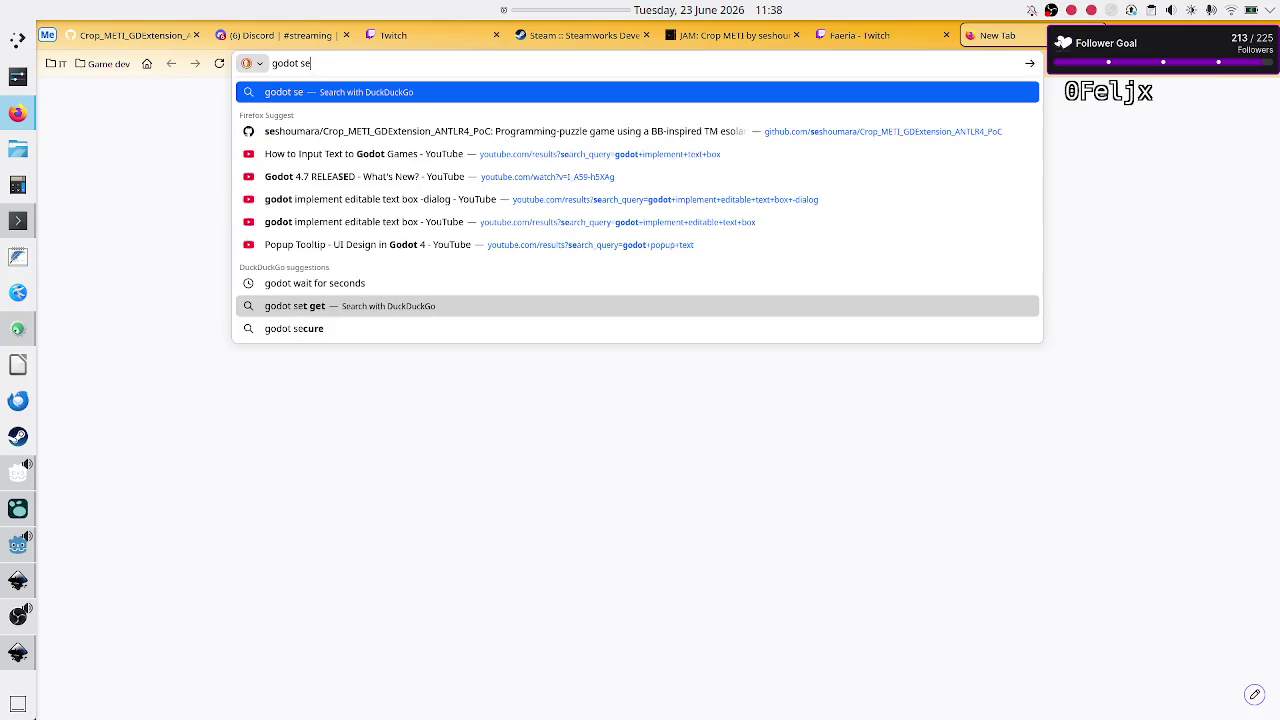
text(t focus )
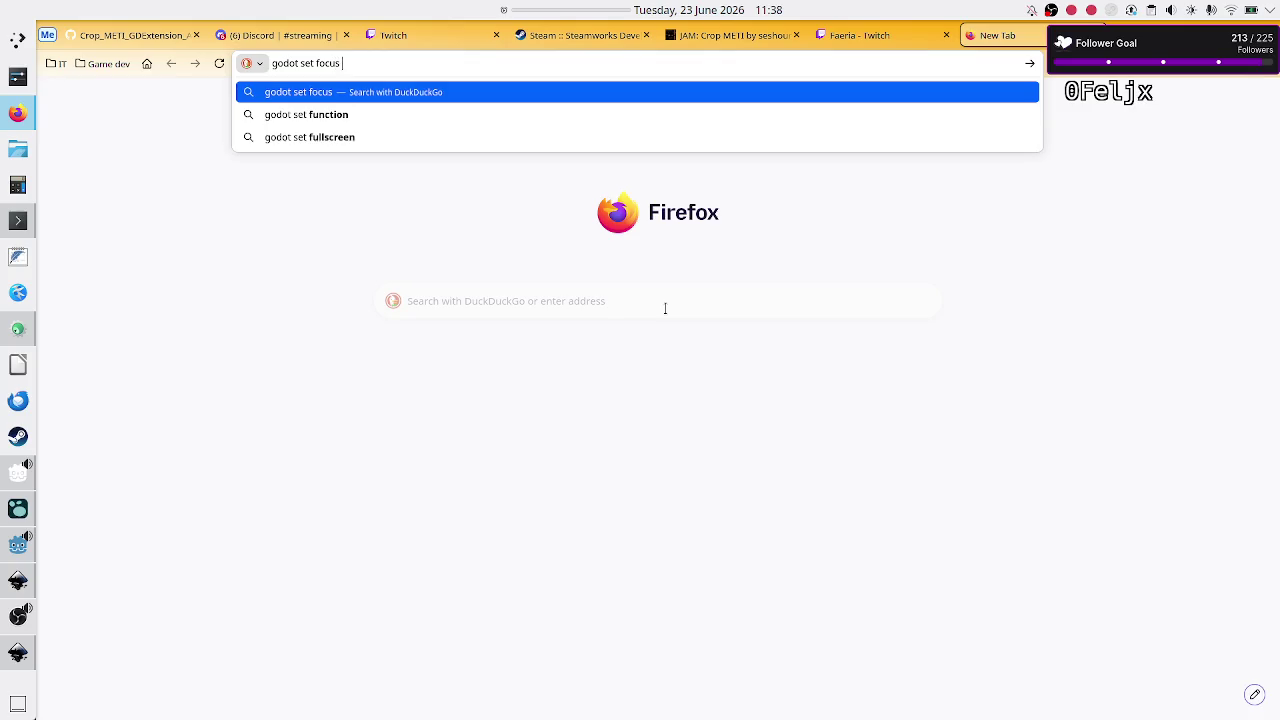
text(to lineedit from code)
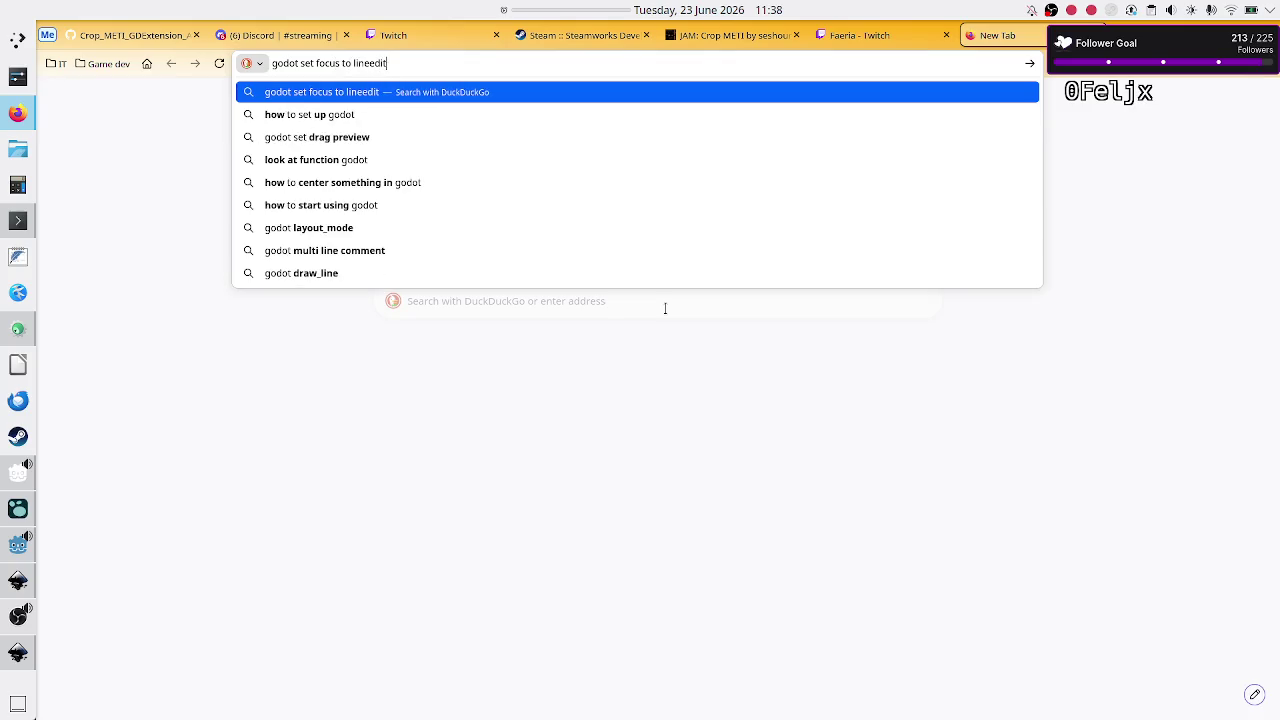
key(Return)
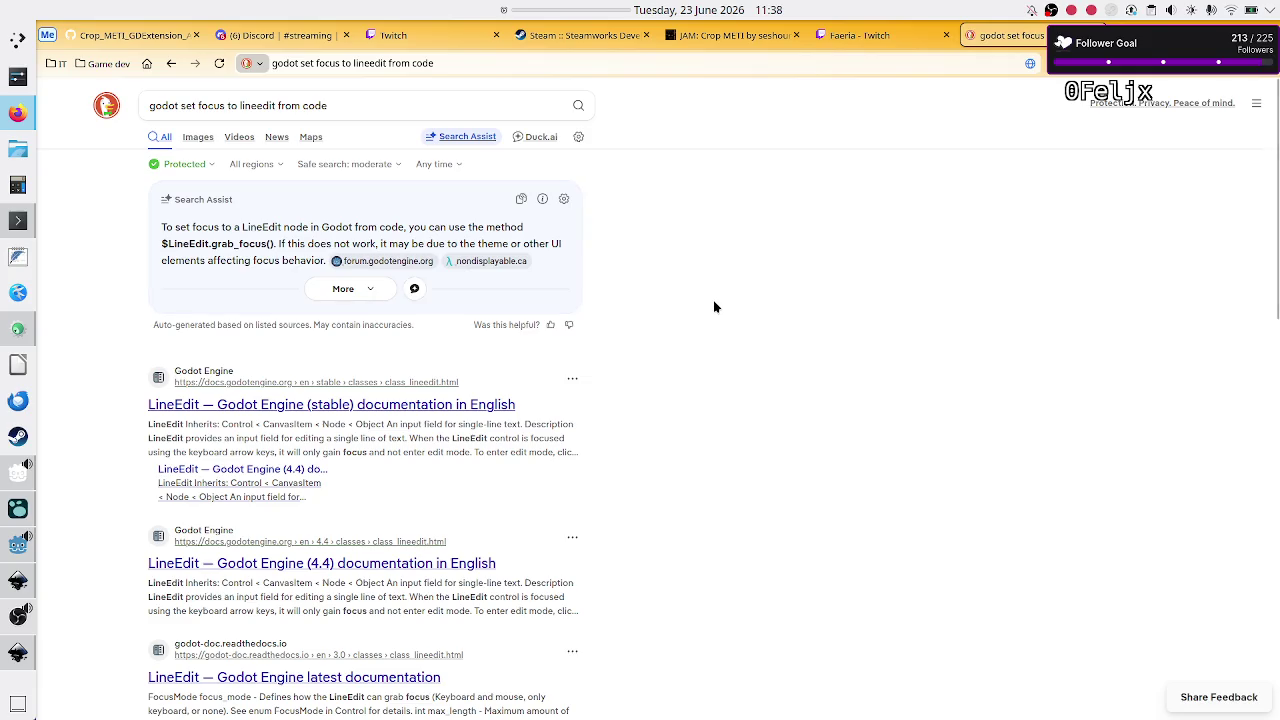
key(alt+Tab)
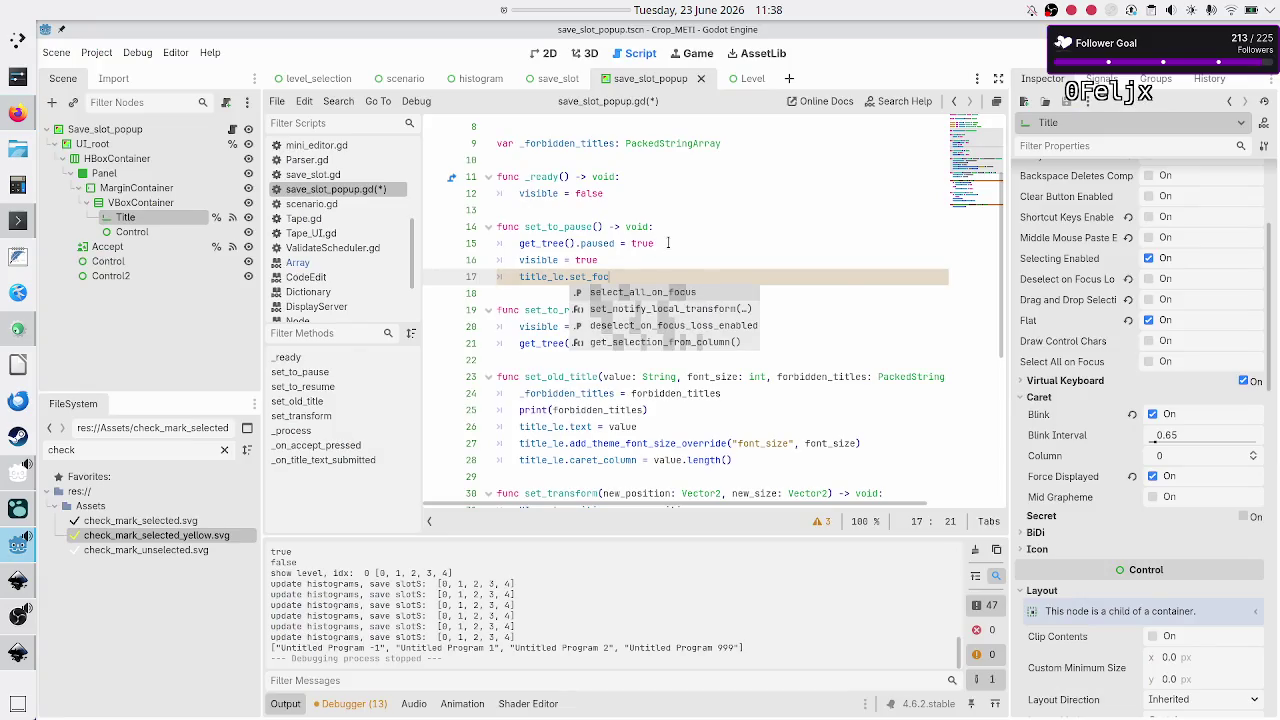
Step: Replace the set_foc attempt with title_le.grab_focus() in set_to_pause
key(BackSpace)
key(BackSpace)
key(BackSpace)
text(gra)
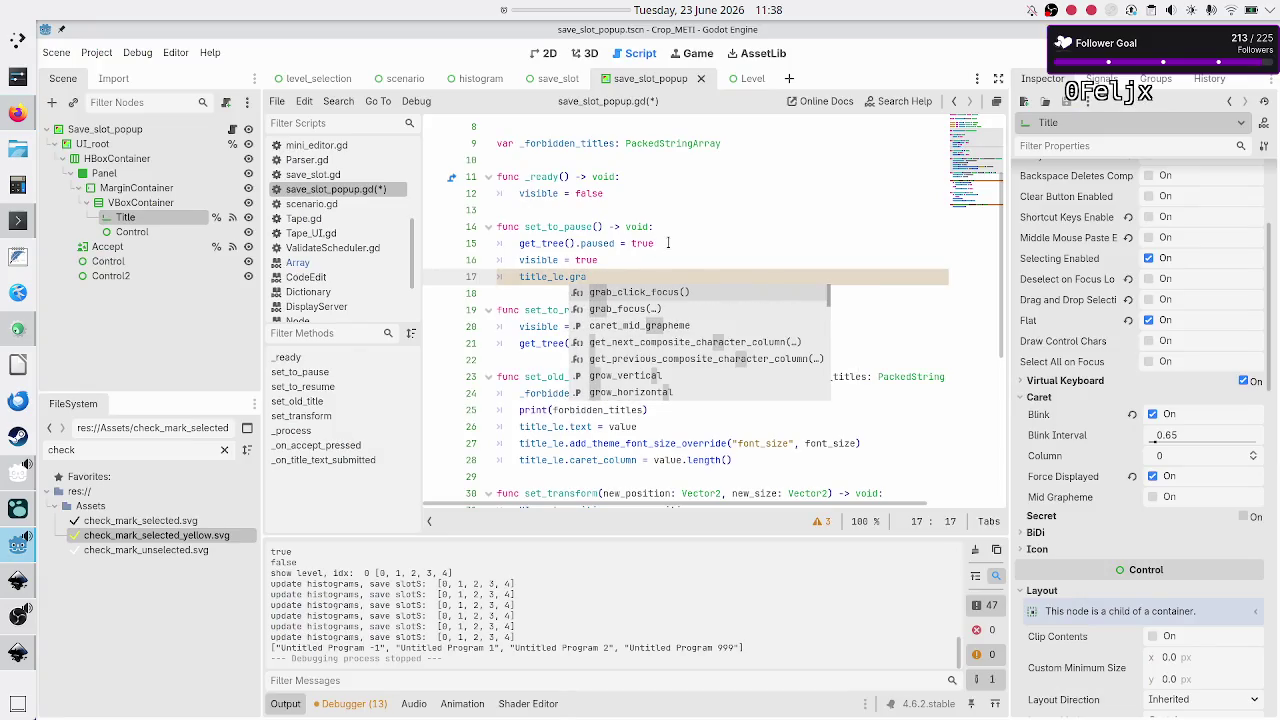
key(Down)
key(Return)
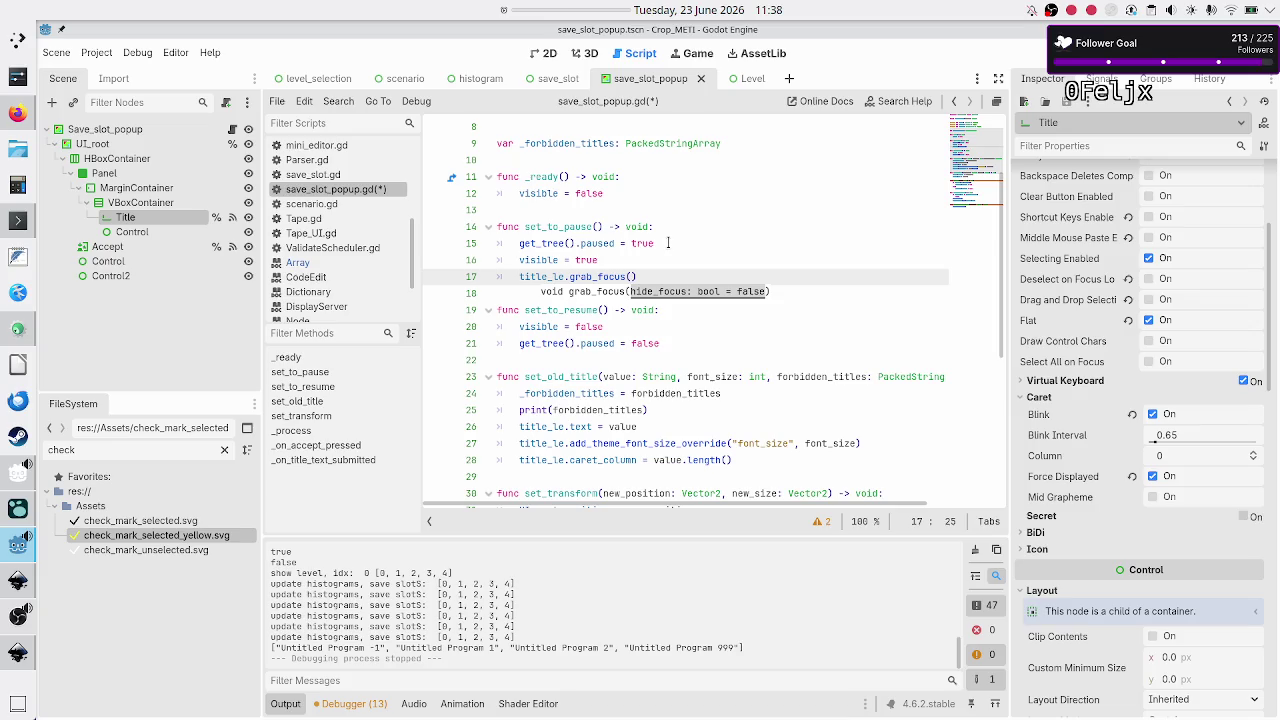
key(Down)
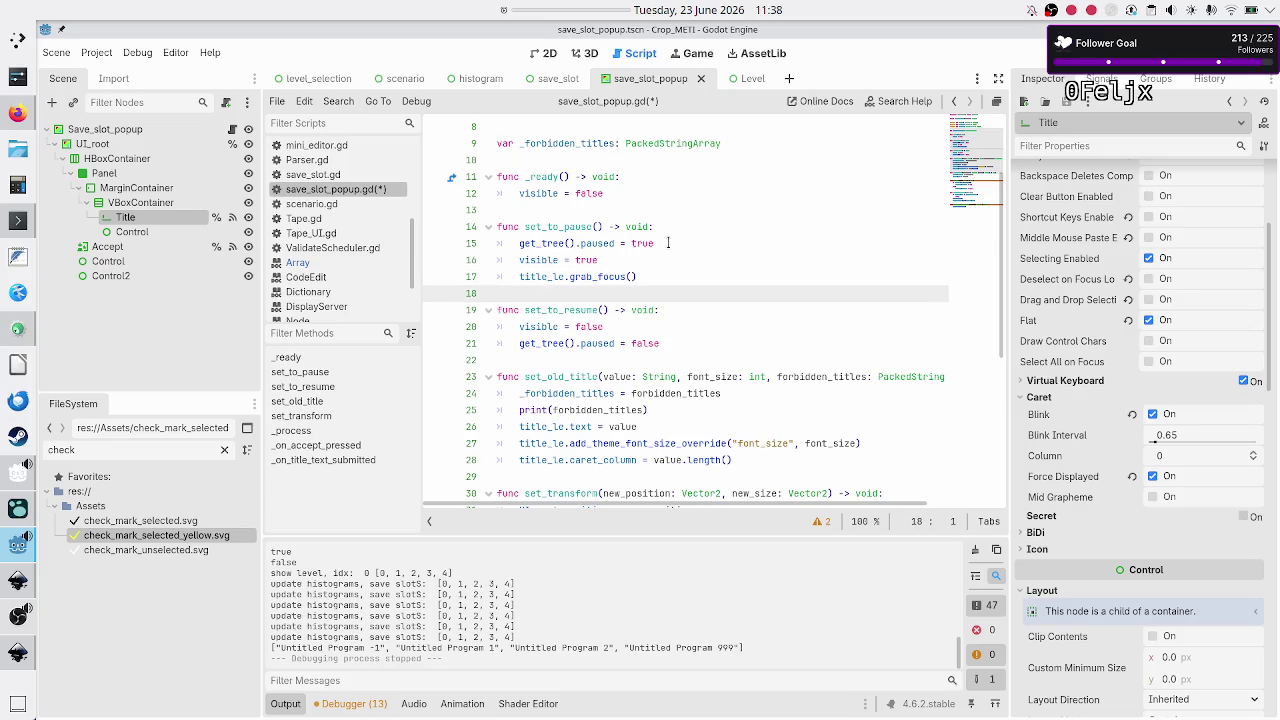
Step: Run the game, create a new Flip bit program, type 'aaaaa' into its name, and close the game
key(F5)
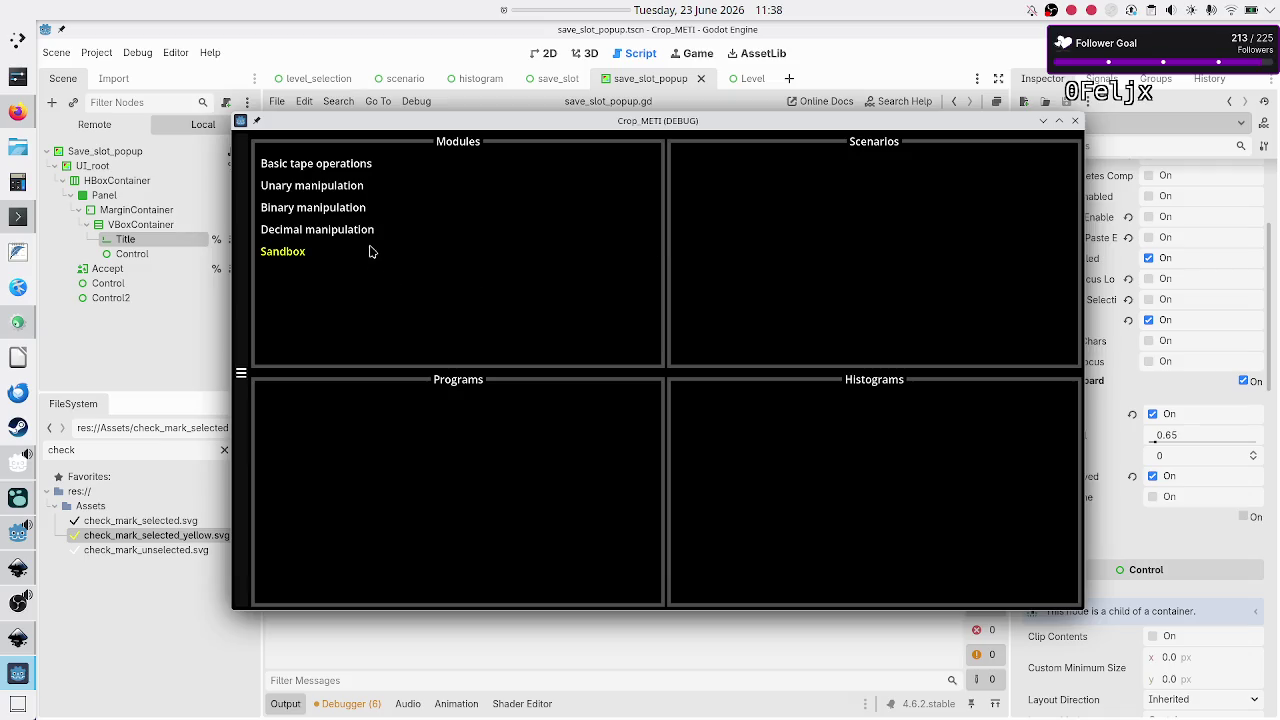
click(367, 215)
click(704, 199)
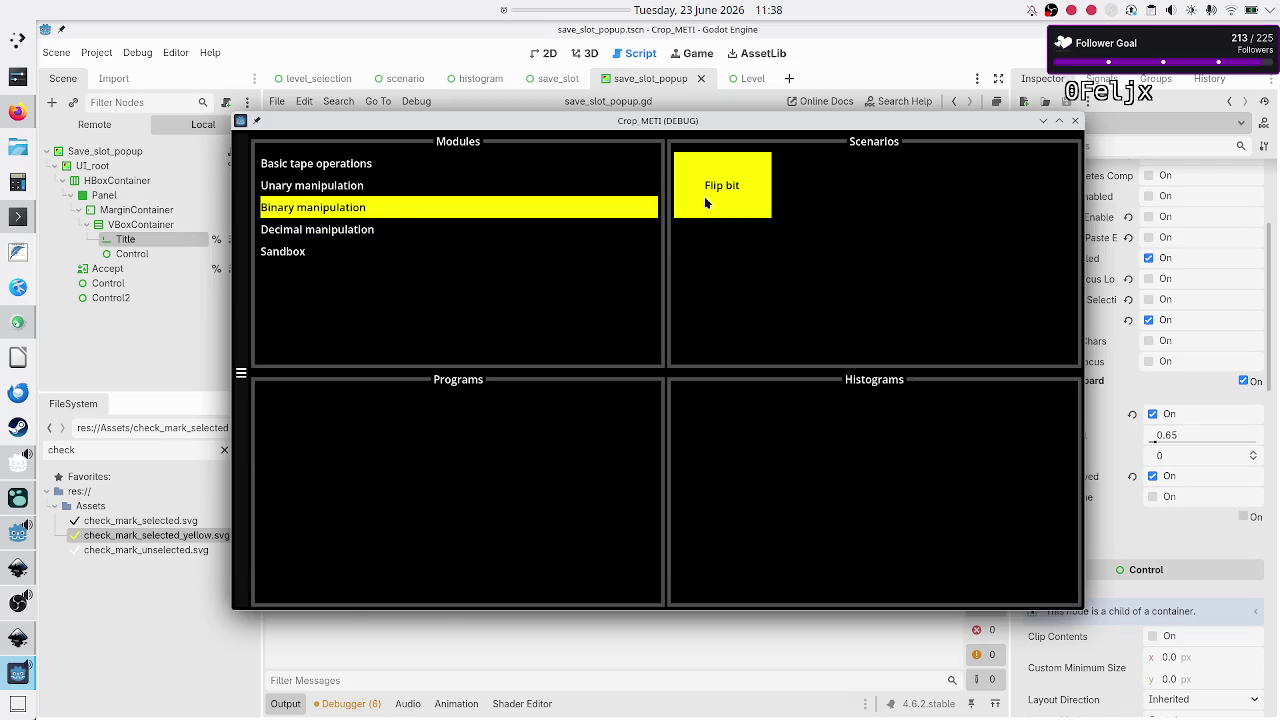
click(470, 468)
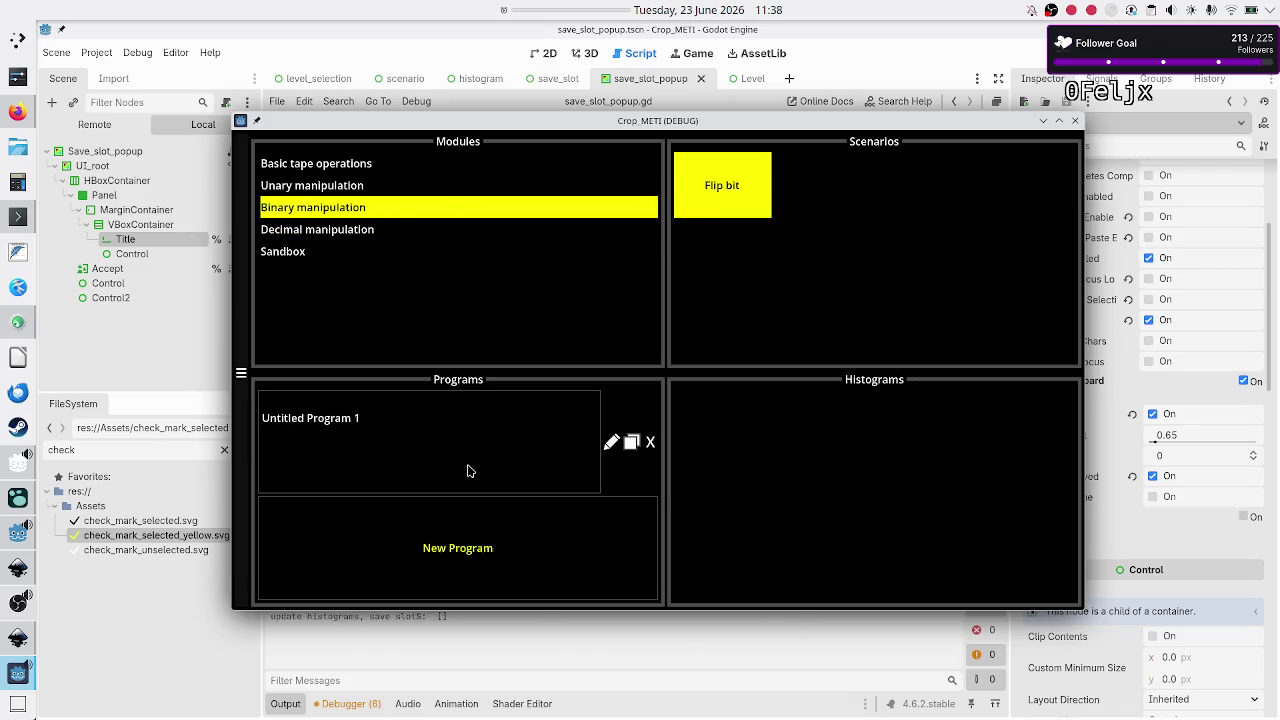
click(611, 444)
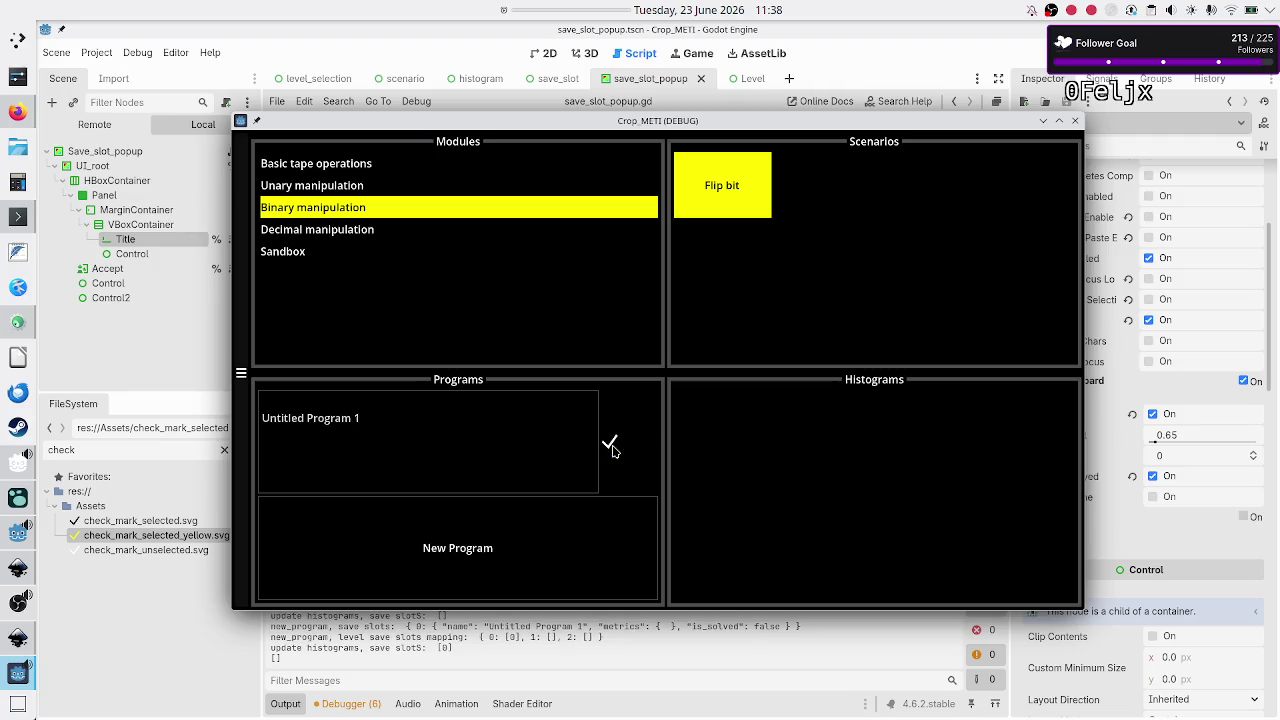
key(BackSpace)
key(BackSpace)
text(aaaaa)
click(1075, 121)
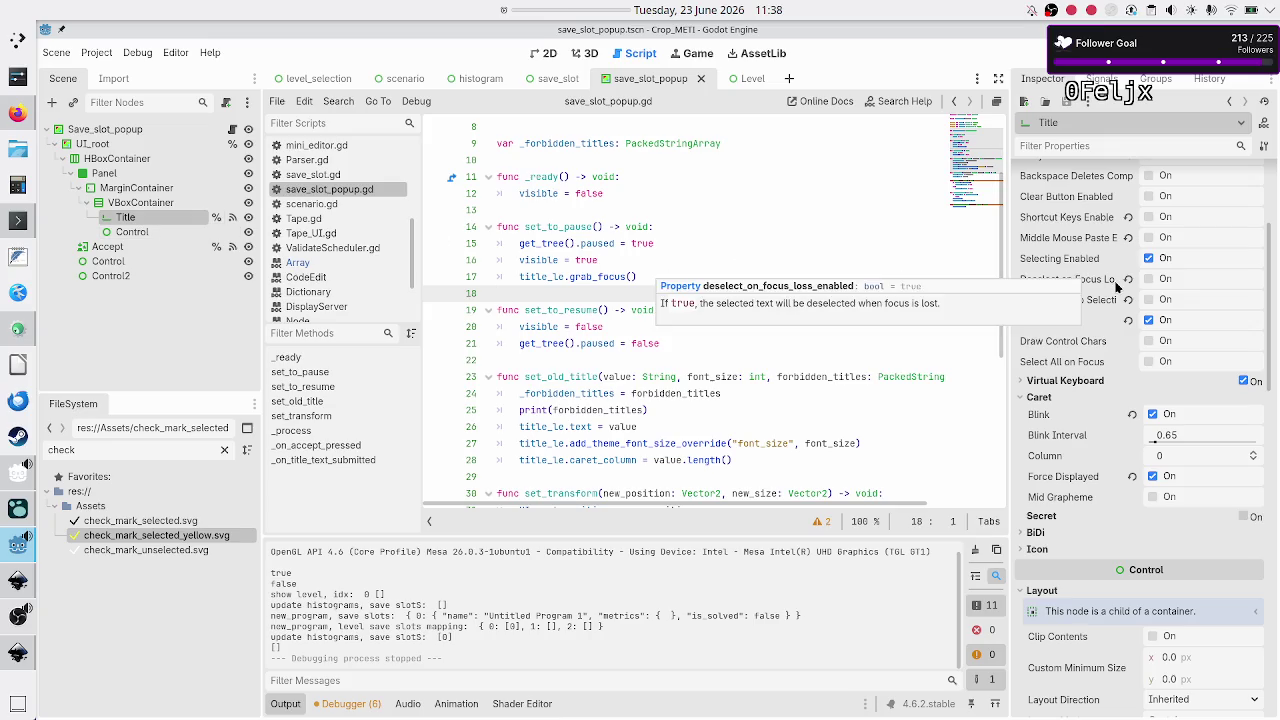
Step: Turn on Shortcut Keys Enabled in the Title LineEdit's Inspector, then run the project
scroll(1117, 287, up, 5)
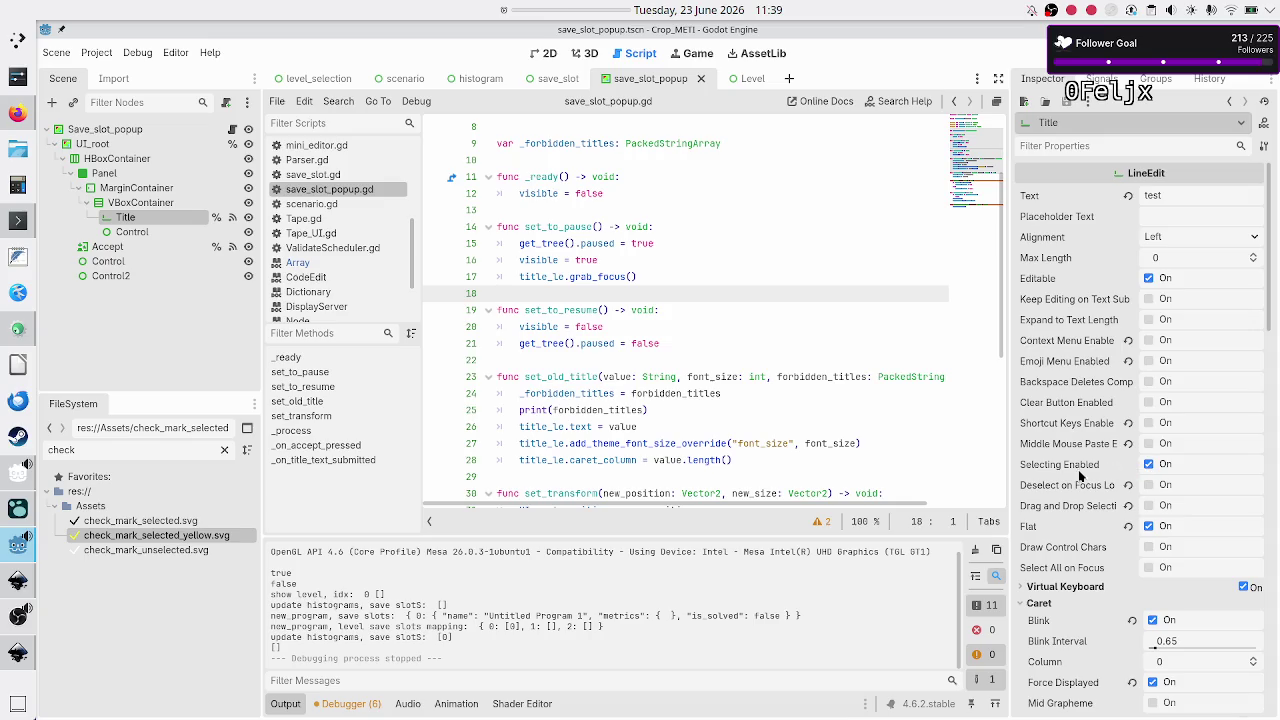
mouse_move(1057, 470)
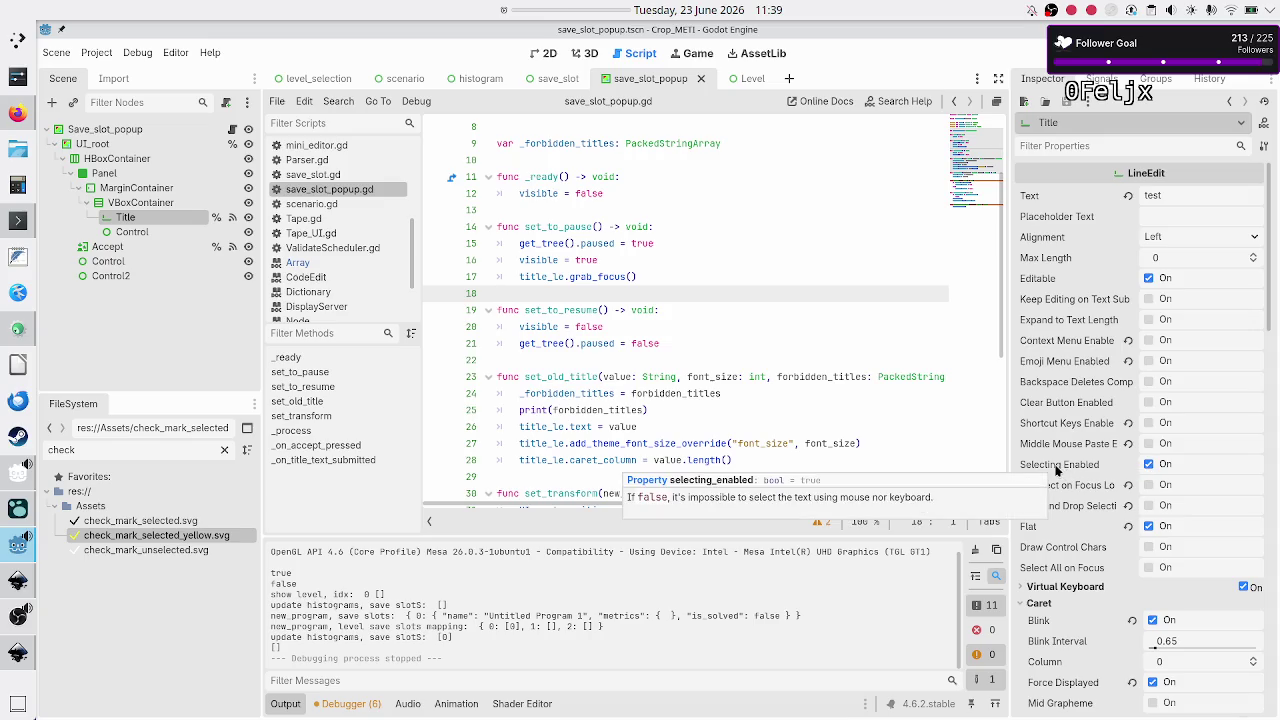
mouse_move(1088, 402)
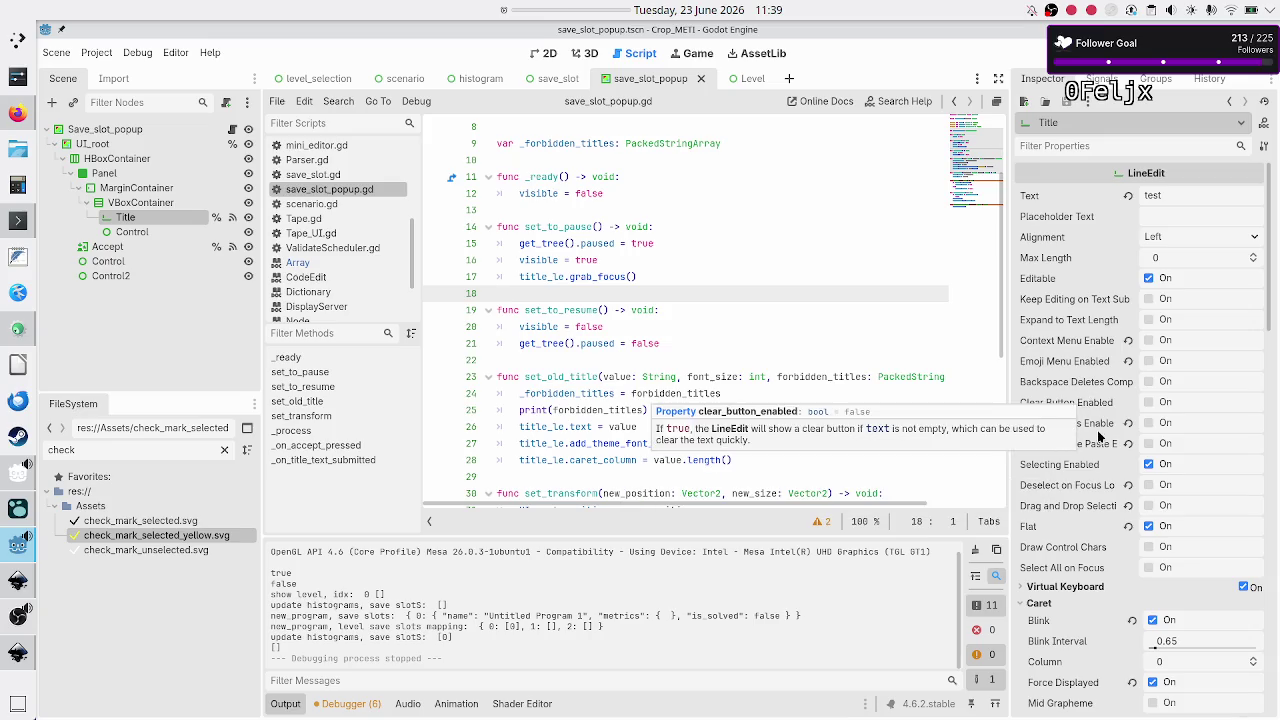
mouse_move(1086, 443)
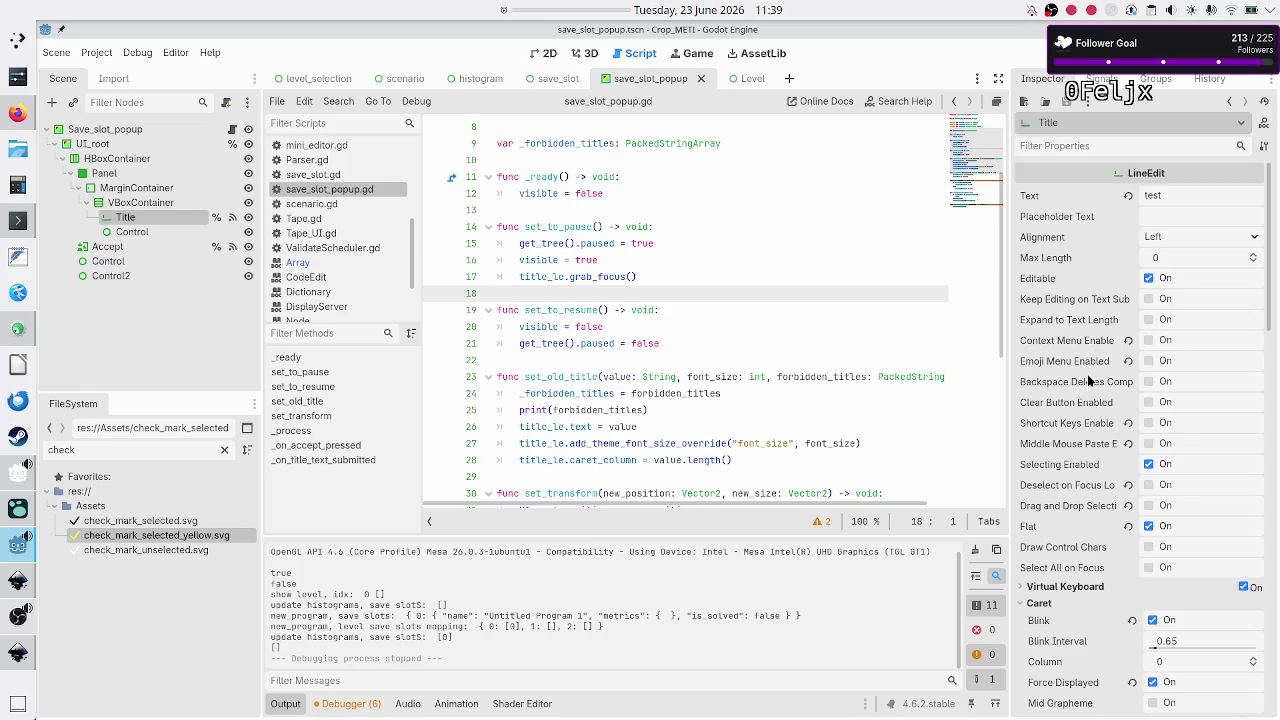
mouse_move(1106, 348)
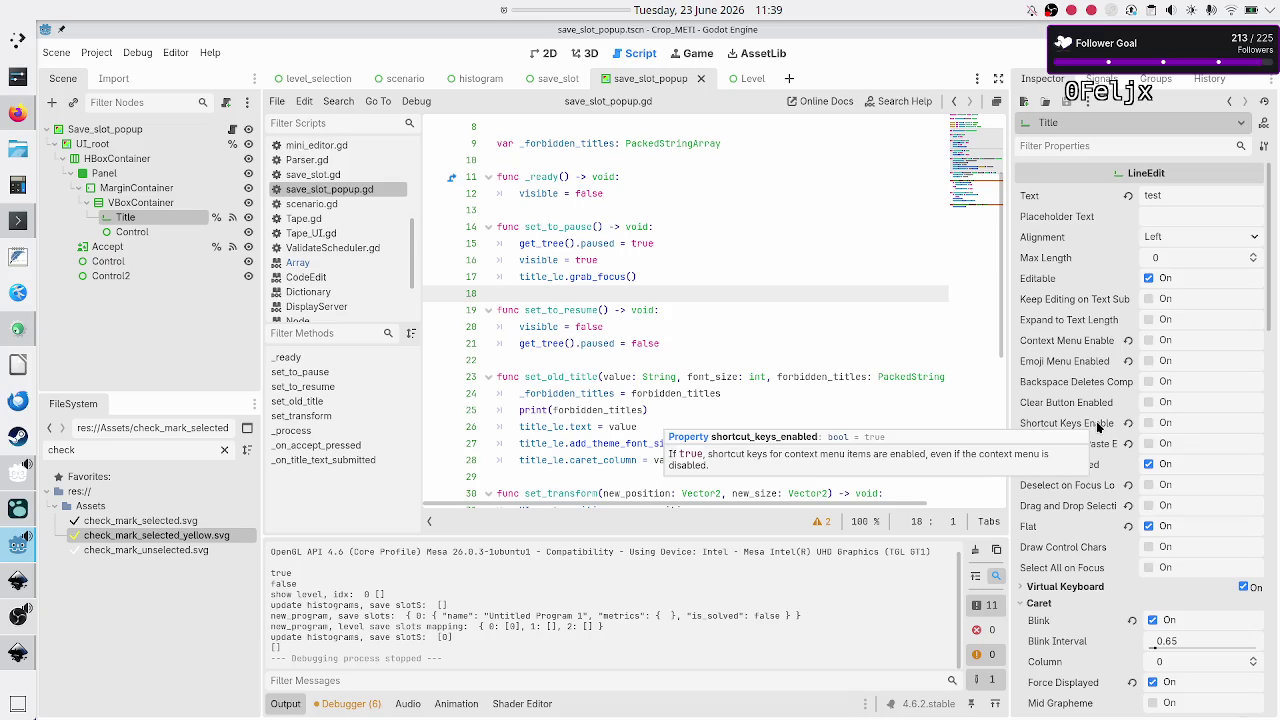
click(1125, 428)
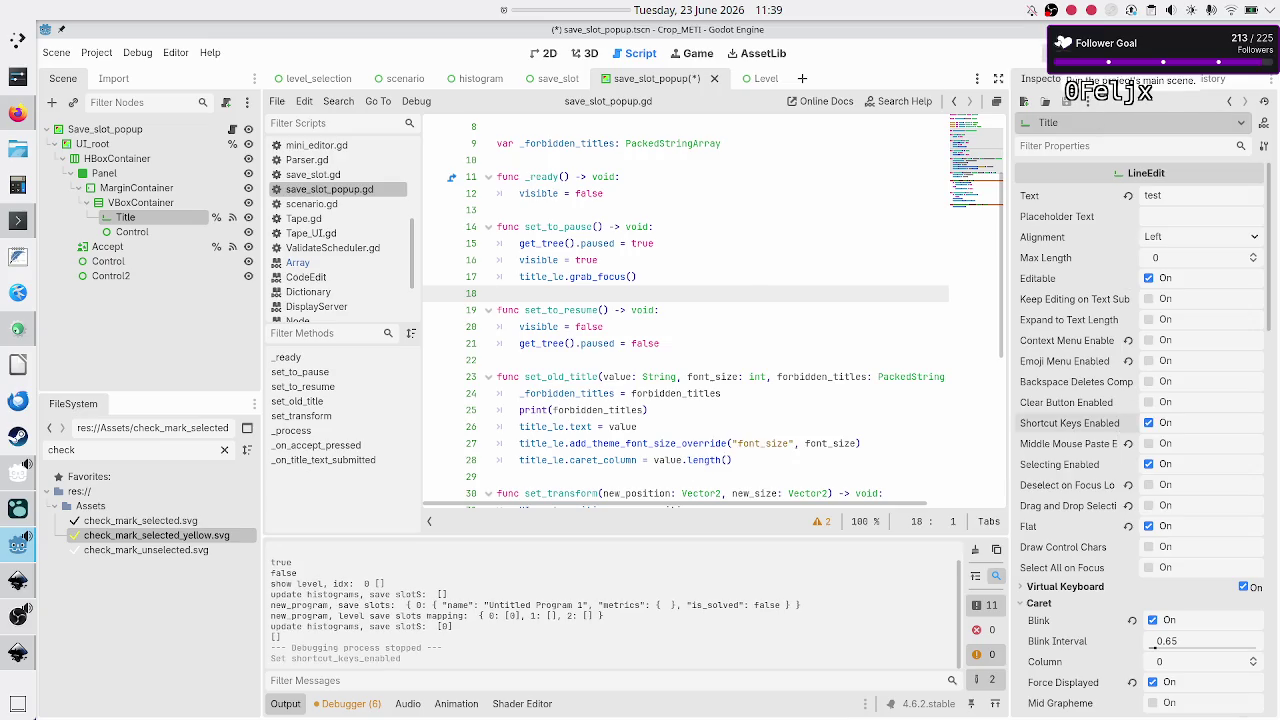
click(1060, 53)
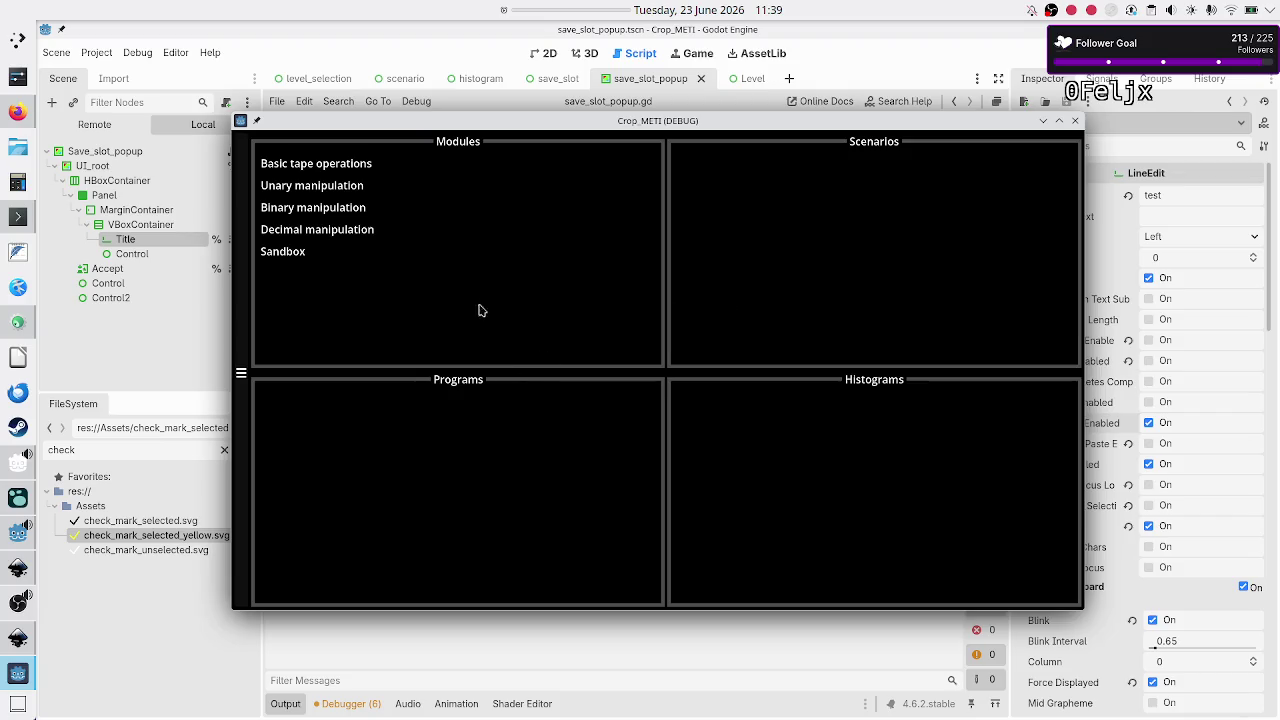
Step: Create a new Flip bit program, erase its whole name, confirm the empty name, and close the game
click(352, 206)
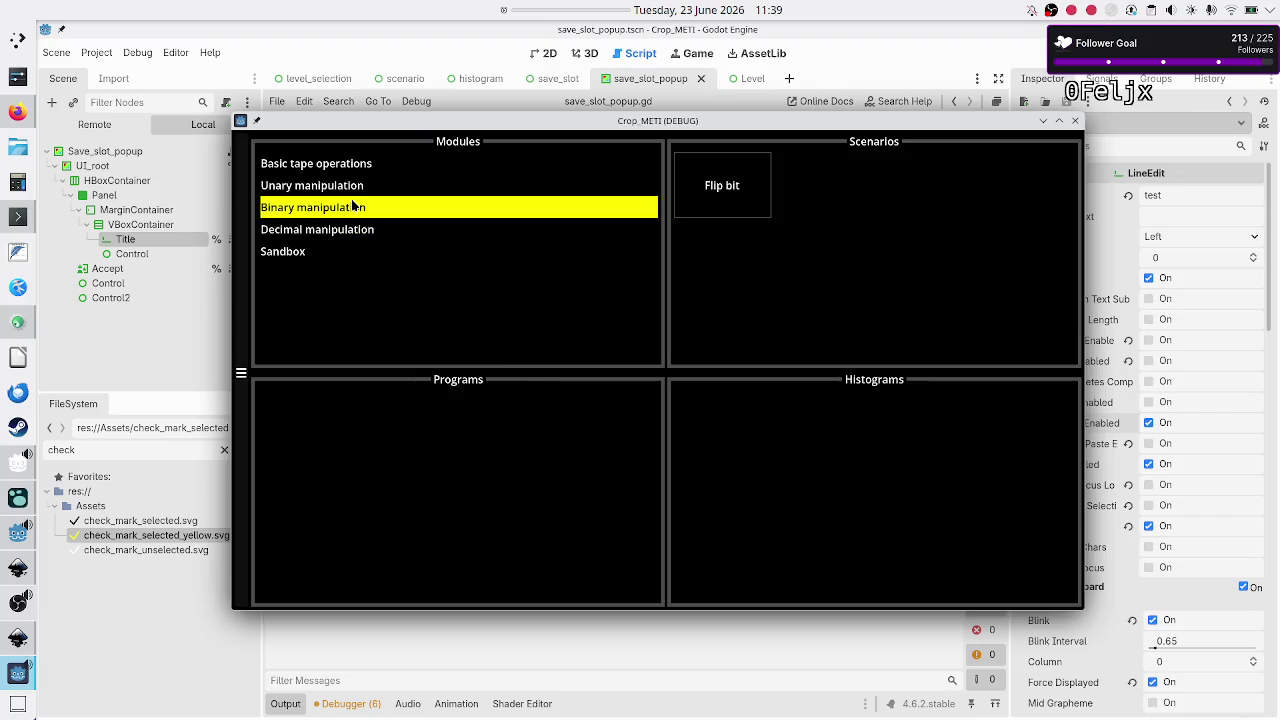
click(727, 190)
click(445, 497)
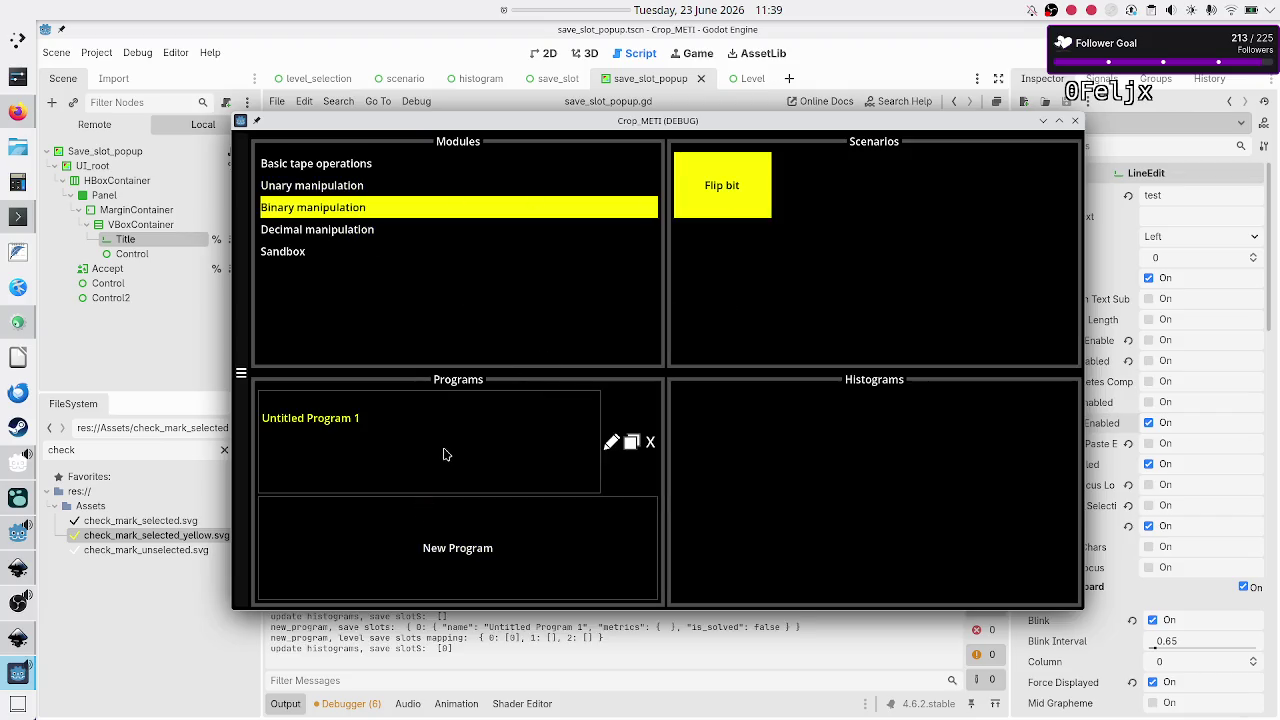
click(612, 440)
key(ctrl+a)
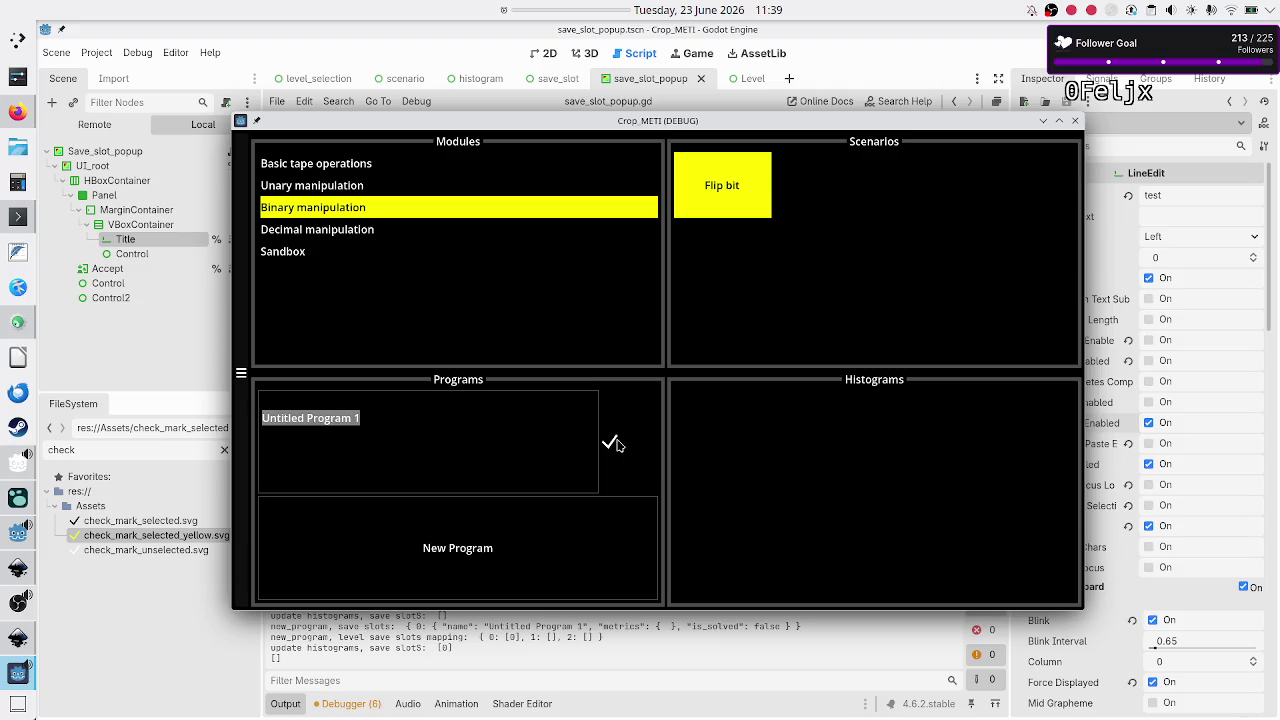
key(BackSpace)
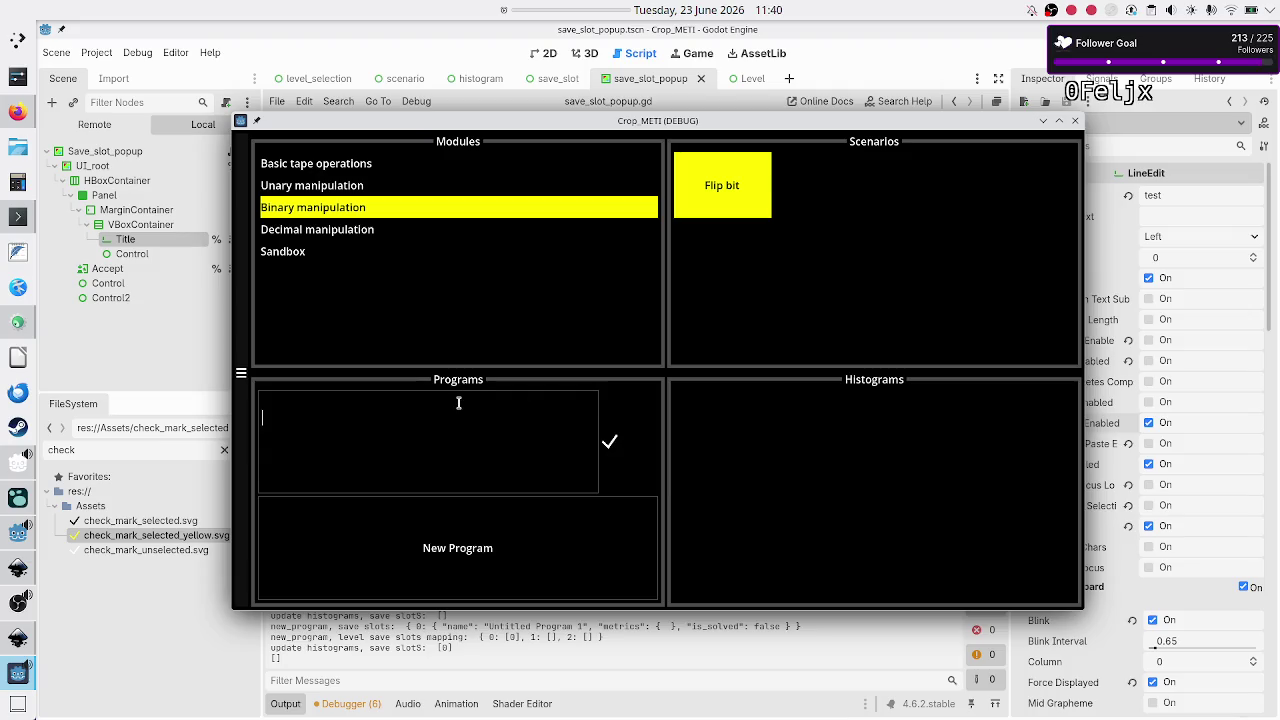
key(Return)
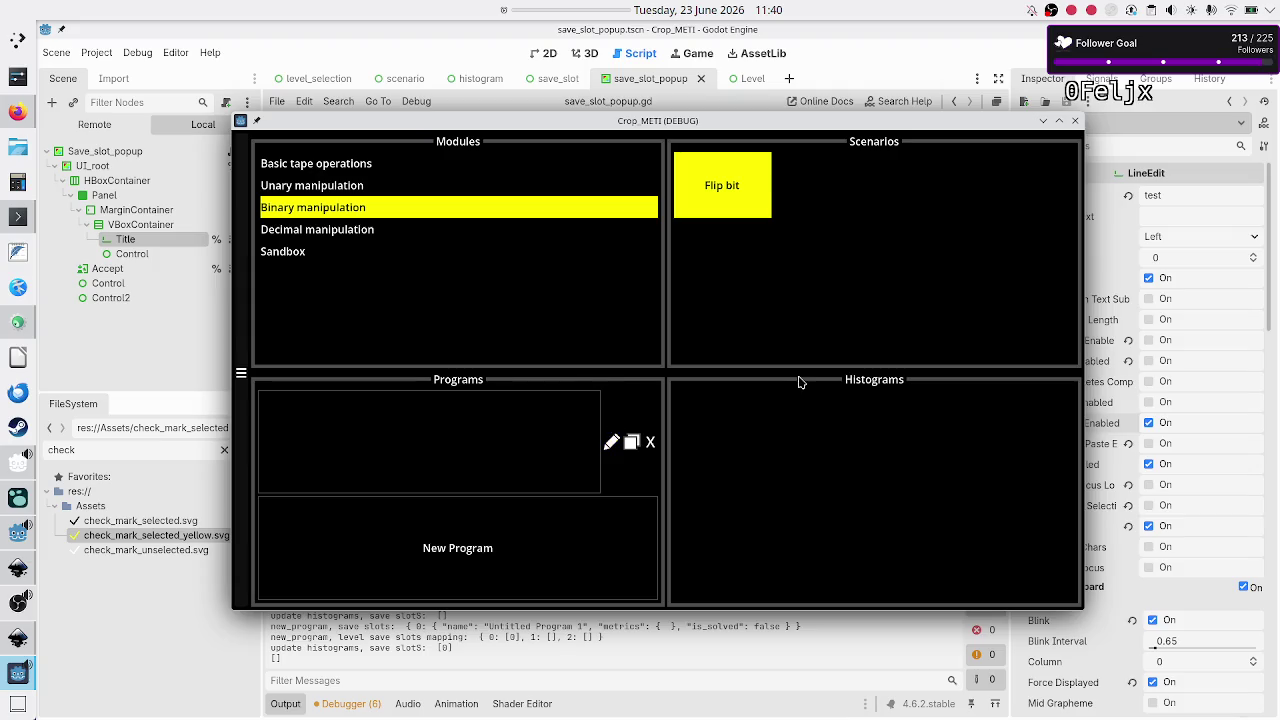
click(1076, 121)
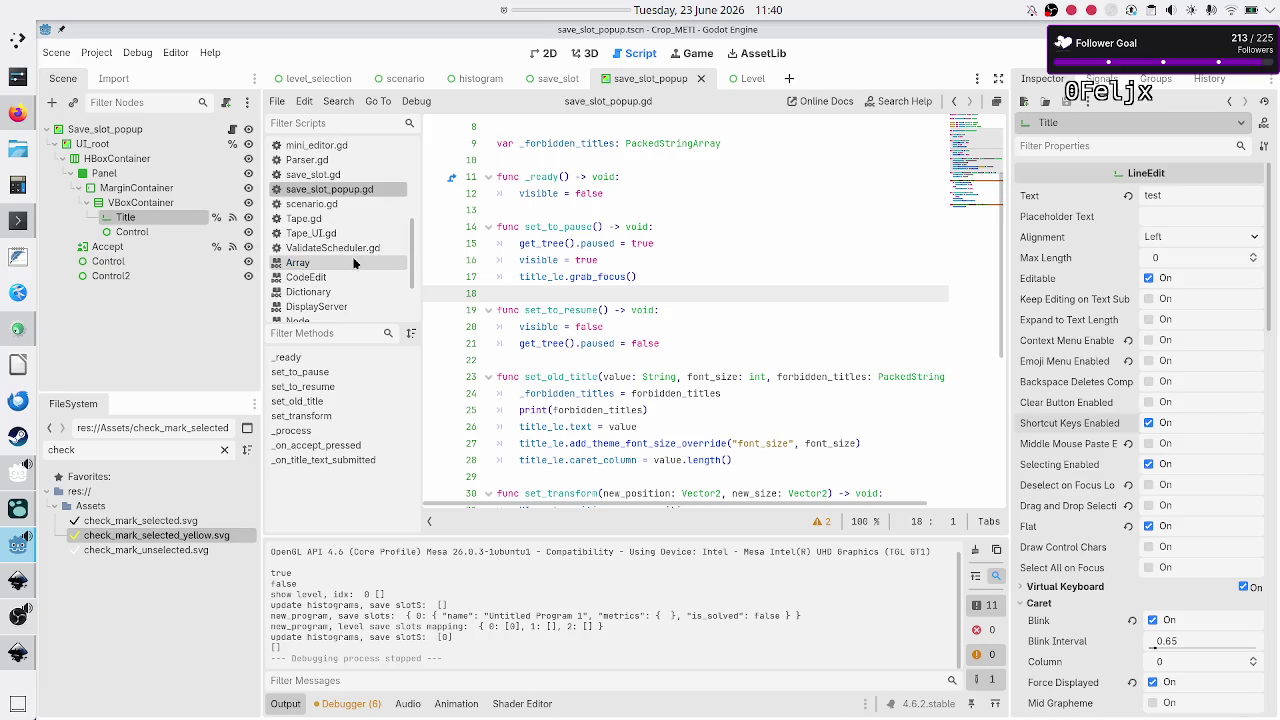
Step: Start an 'if new_text' check in _on_title_text_submitted, then remove it again
scroll(669, 318, down, 6)
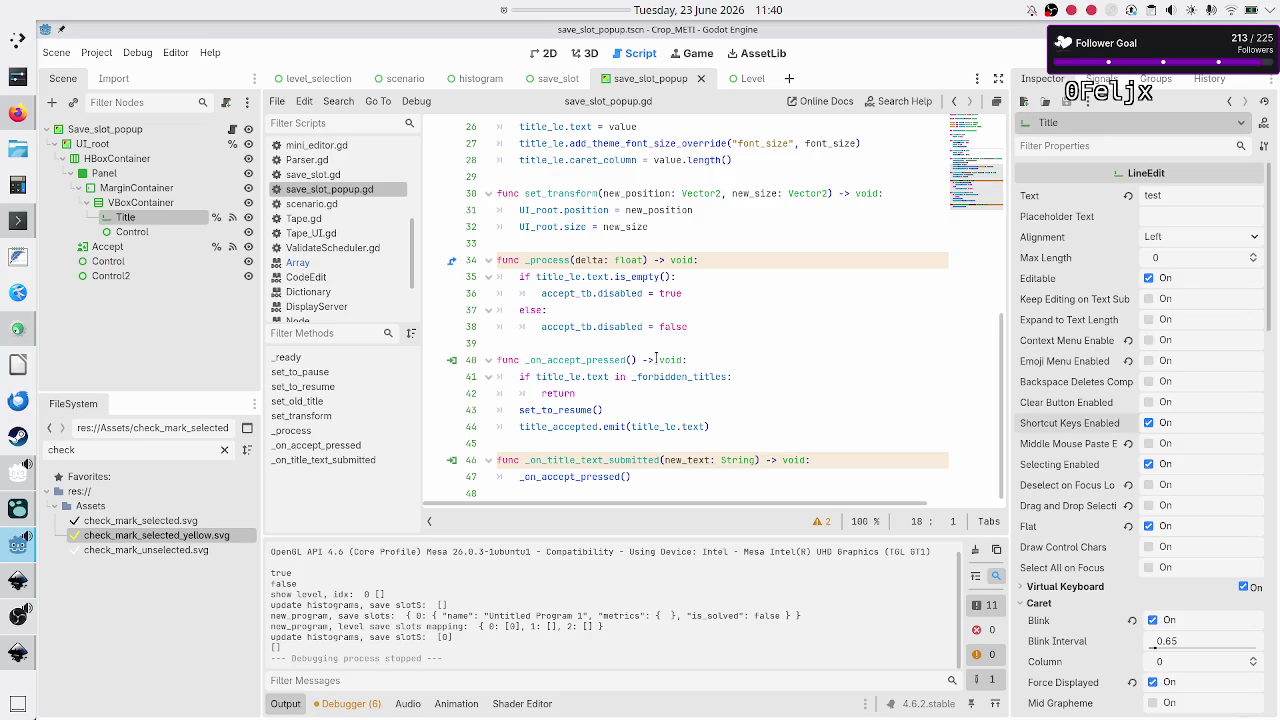
double_click(608, 460)
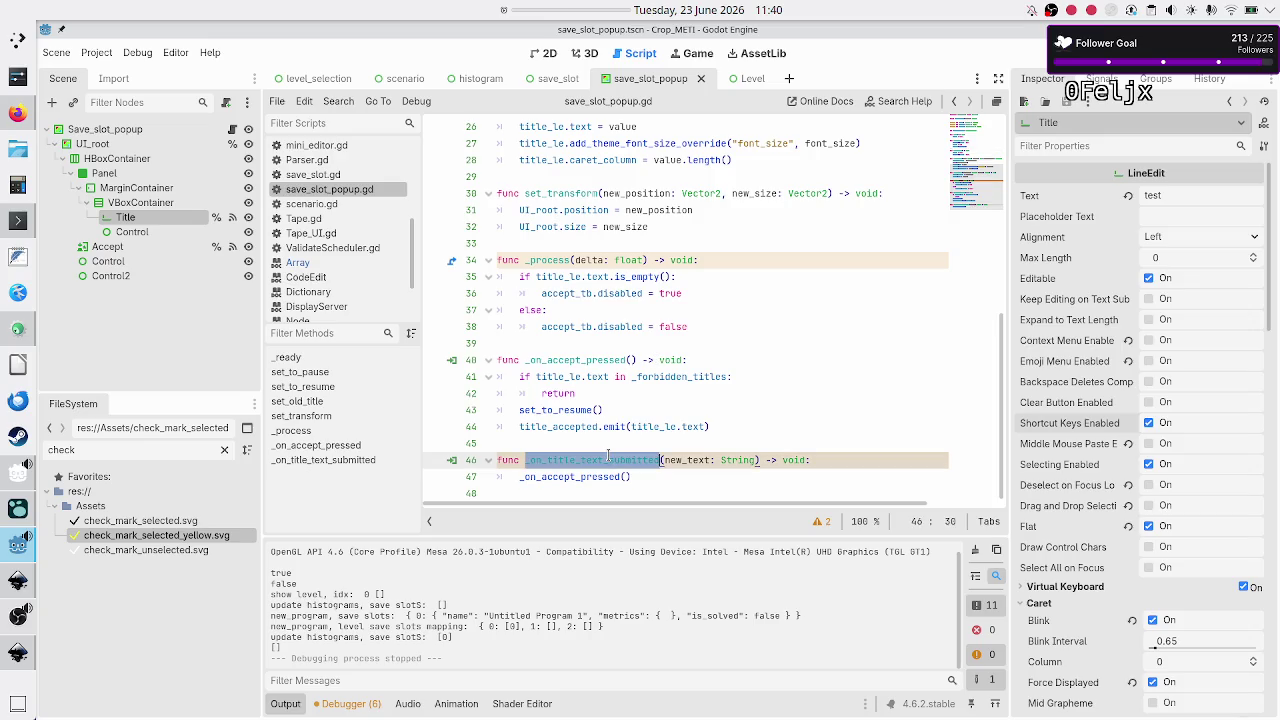
click(831, 460)
key(Return)
text(if )
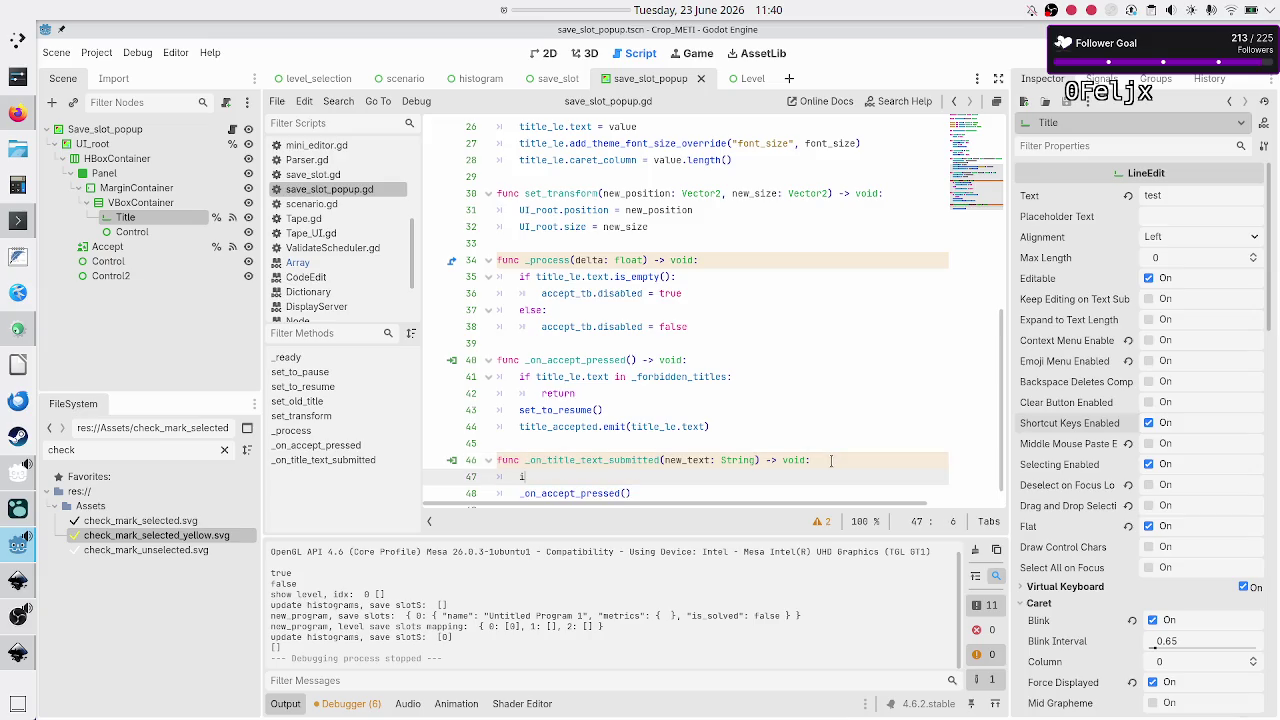
text(new_text.)
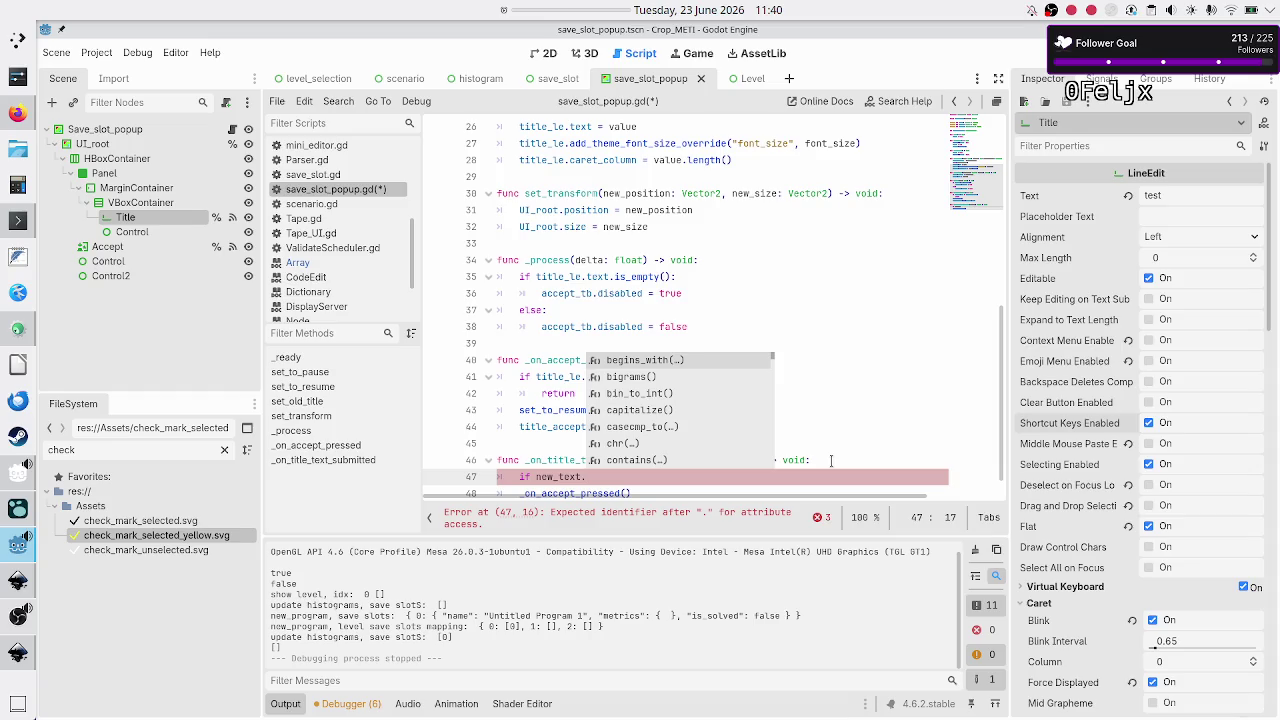
key(Escape)
key(BackSpace)
key(BackSpace)
key(BackSpace)
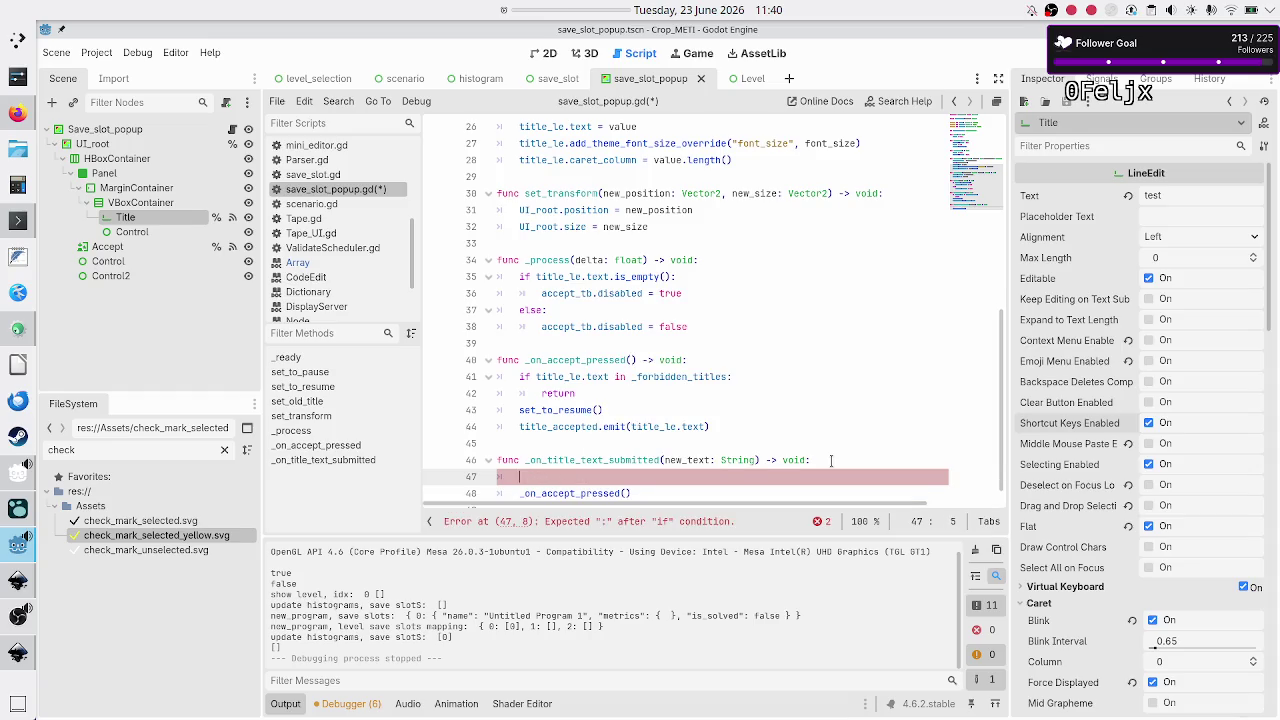
key(BackSpace)
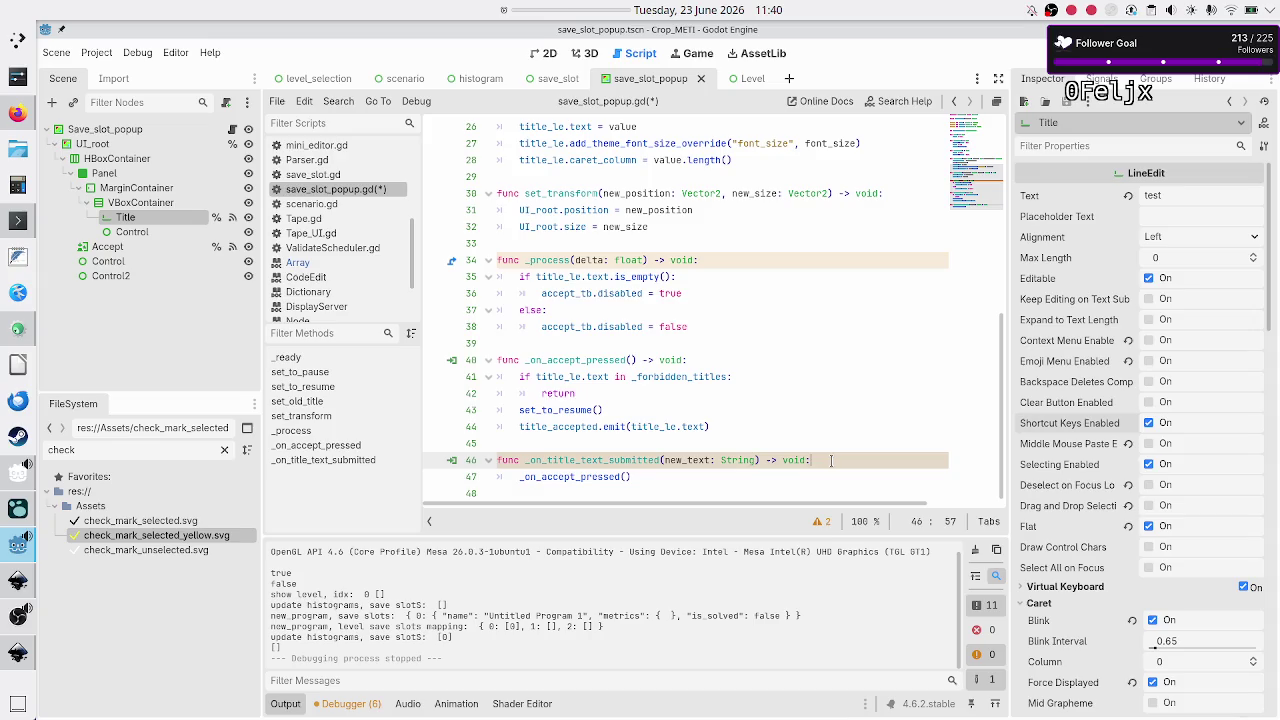
key(Up)
Step: Delete the _process function on lines 34–38 that disabled the accept button
scroll(830, 460, up, 2)
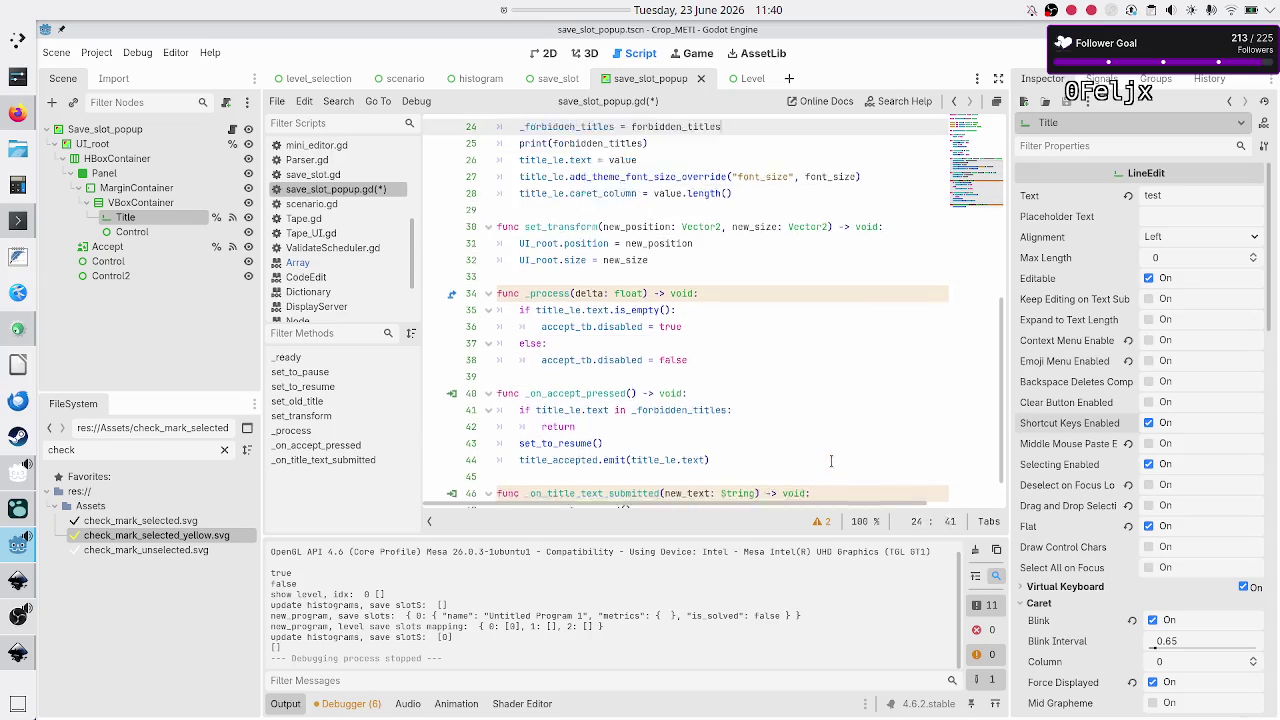
key(Up)
key(Up)
key(Up)
key(Down)
key(Down)
key(Down)
key(Home)
key(shift+Down)
key(shift+Down)
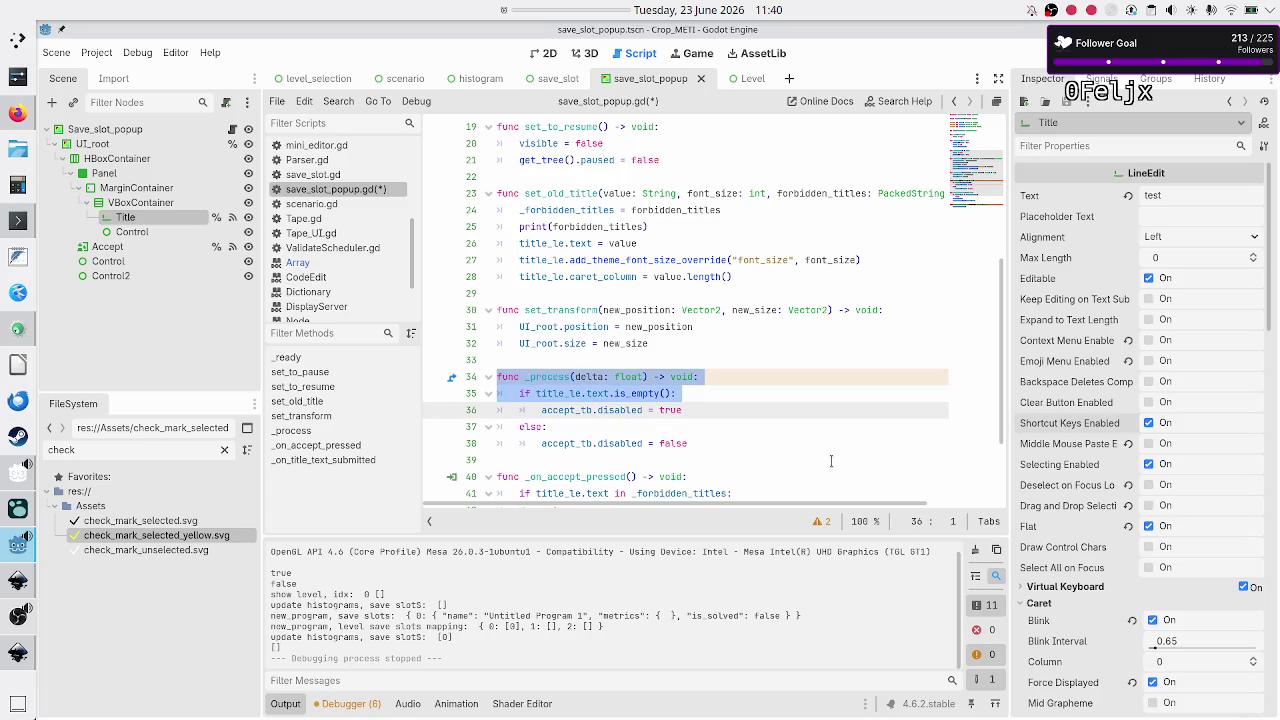
key(shift+Down)
key(shift+Down)
key(shift+Down)
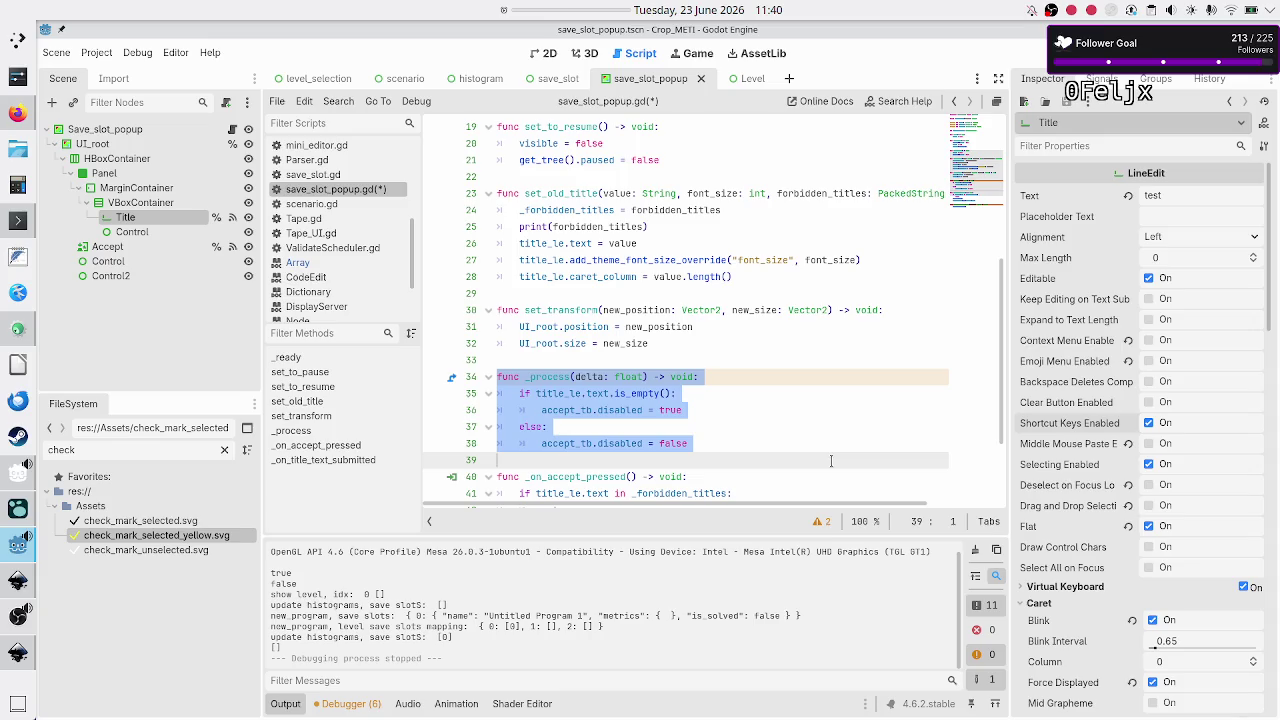
key(BackSpace)
key(BackSpace)
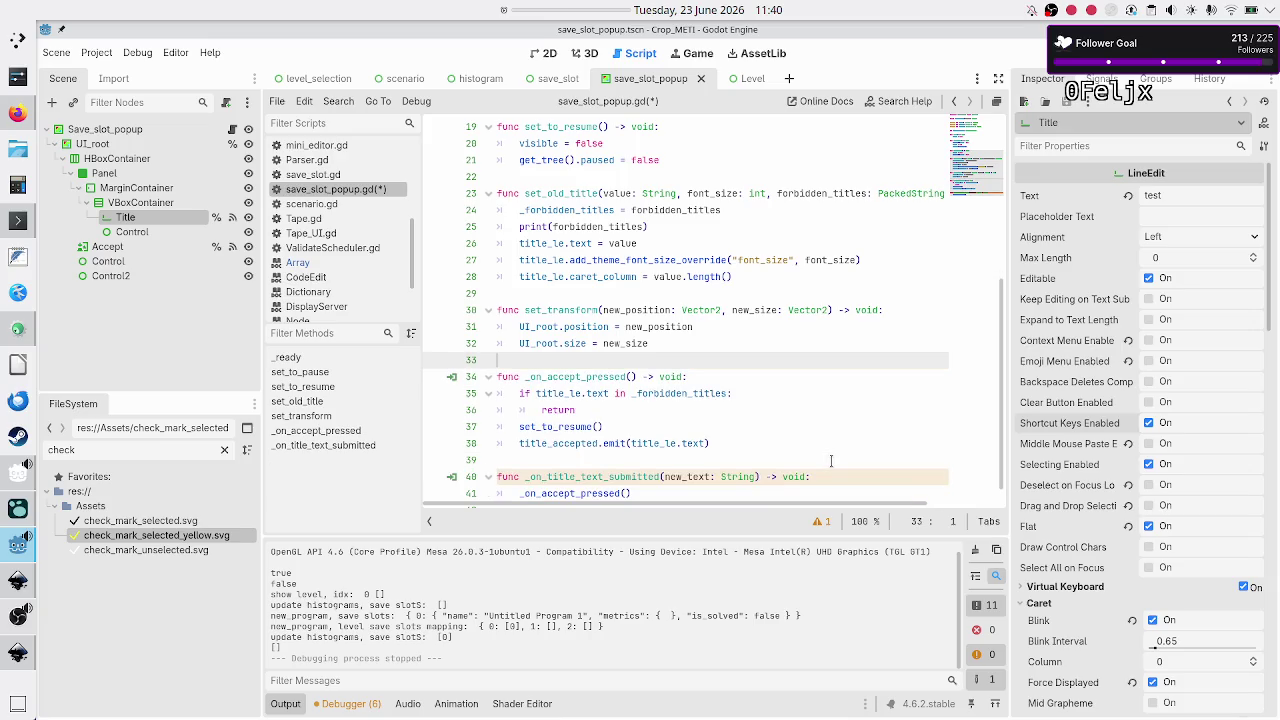
key(Down)
key(Down)
key(Down)
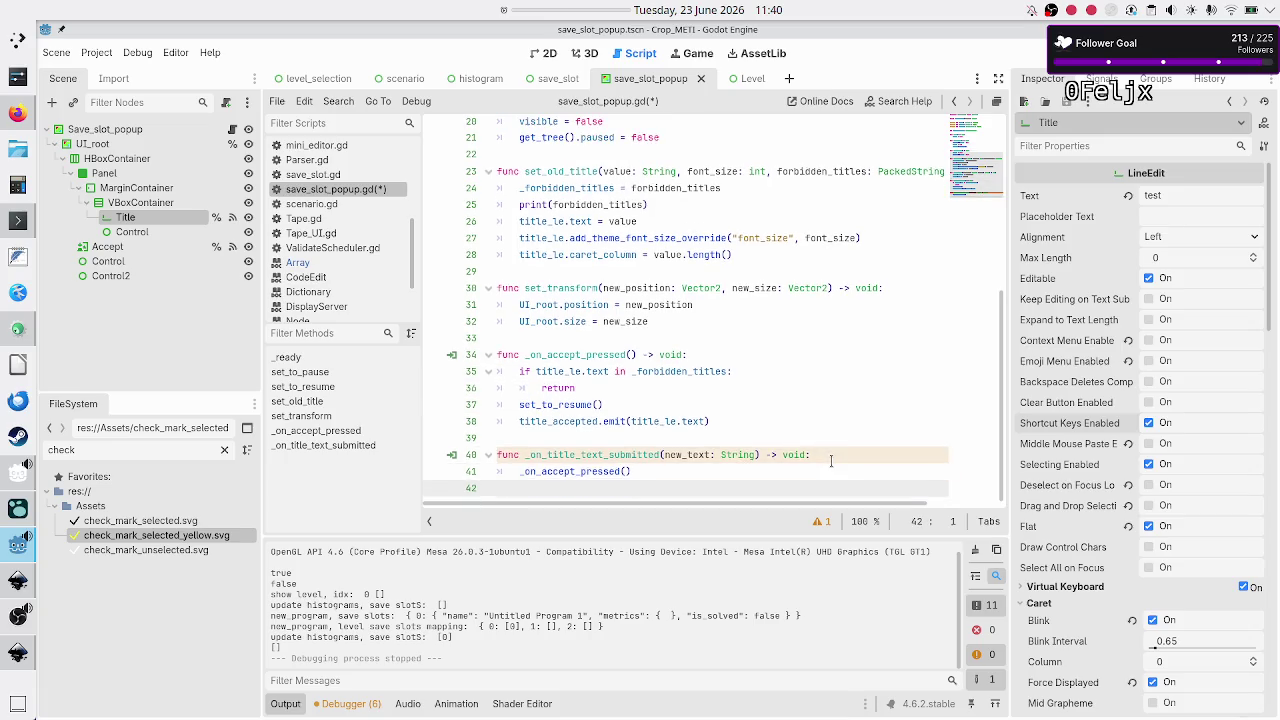
key(Up)
key(Up)
key(Up)
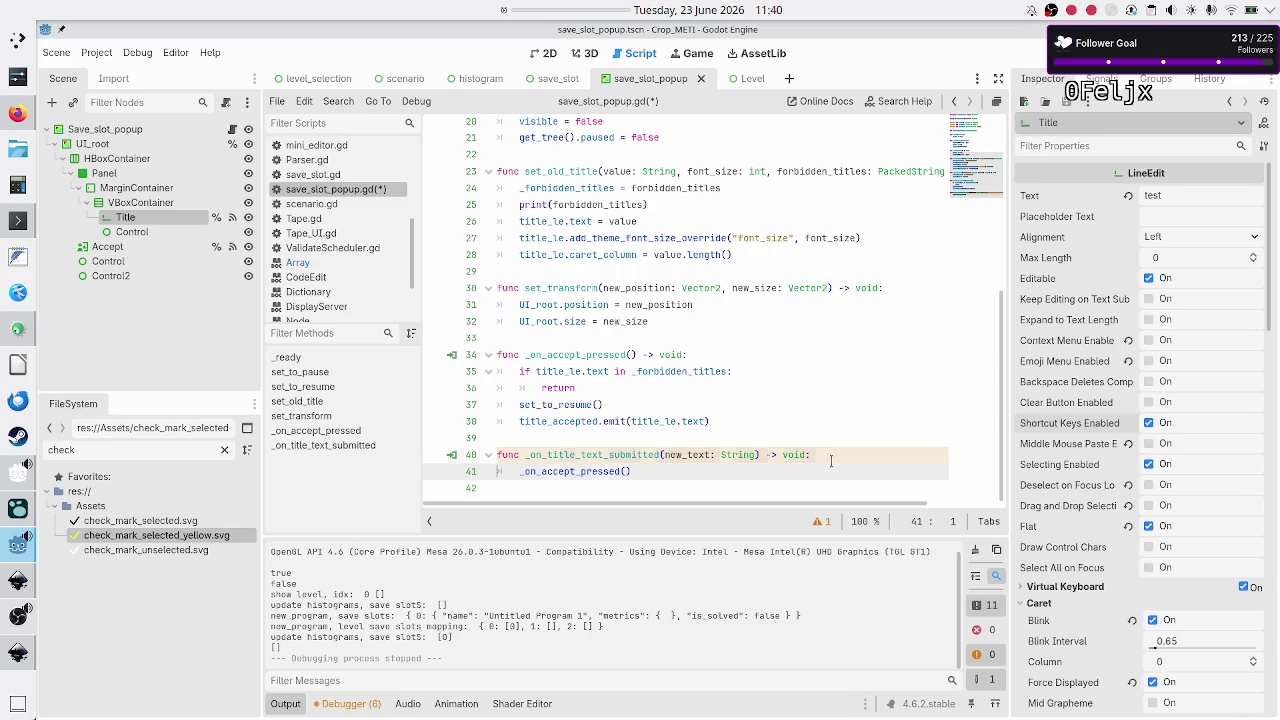
Step: Add 'if title_le.text.is_empty(): return' at the top of _on_accept_pressed
key(Return)
key(Up)
text(if titl)
key(Down)
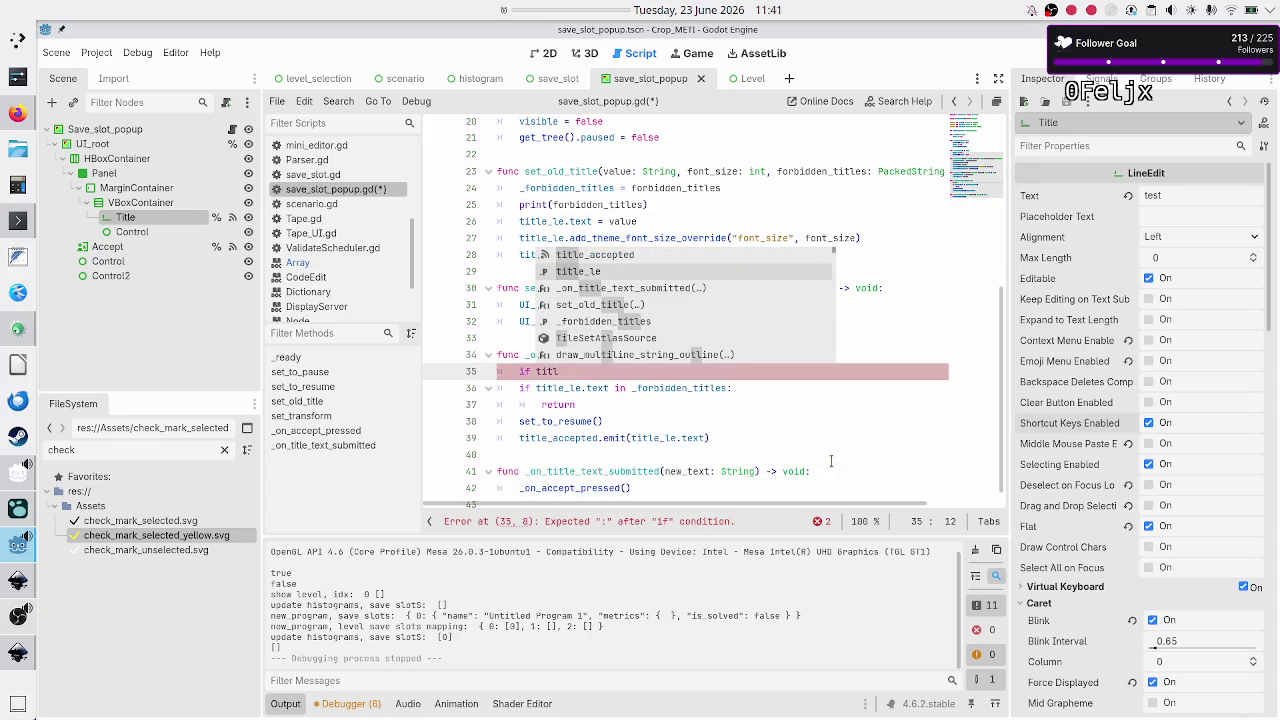
key(Return)
text(.text)
key(BackSpace)
text(.is)
key(Down)
key(Return)
text(:)
key(Return)
text(return)
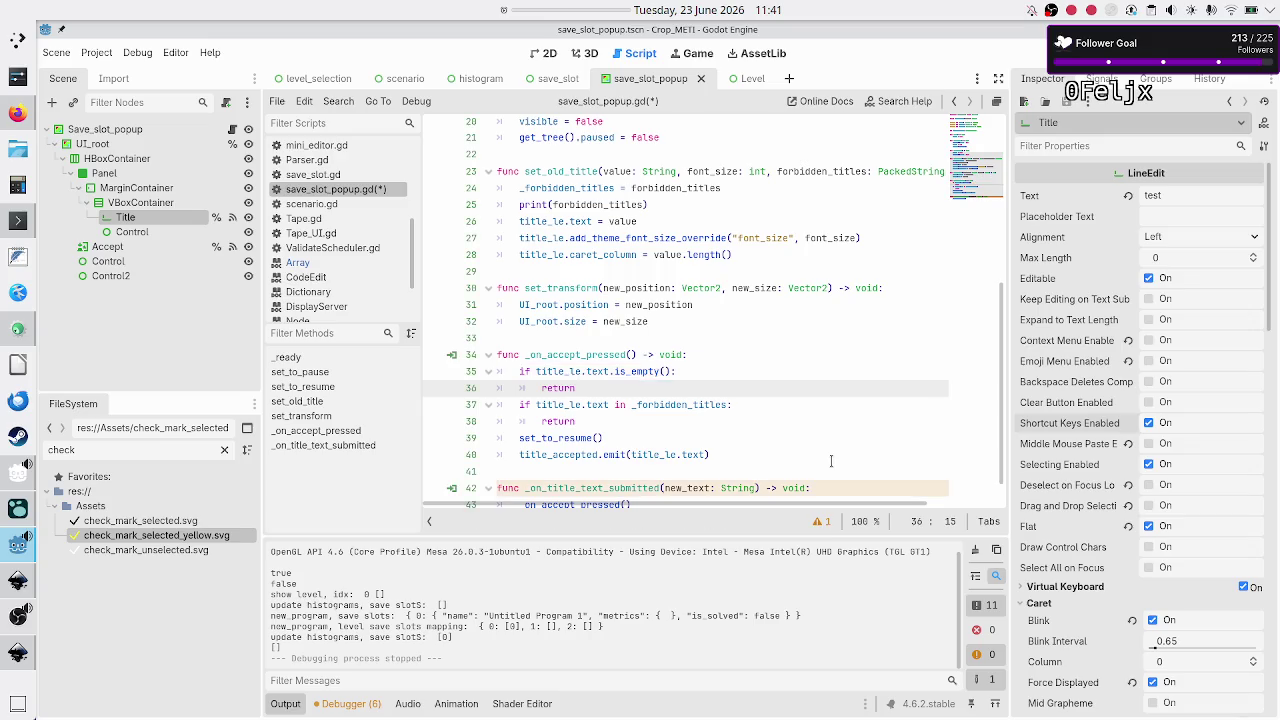
Step: Save, run the game, rename a new Flip bit program using 's', then close the game
key(ctrl+s)
key(F5)
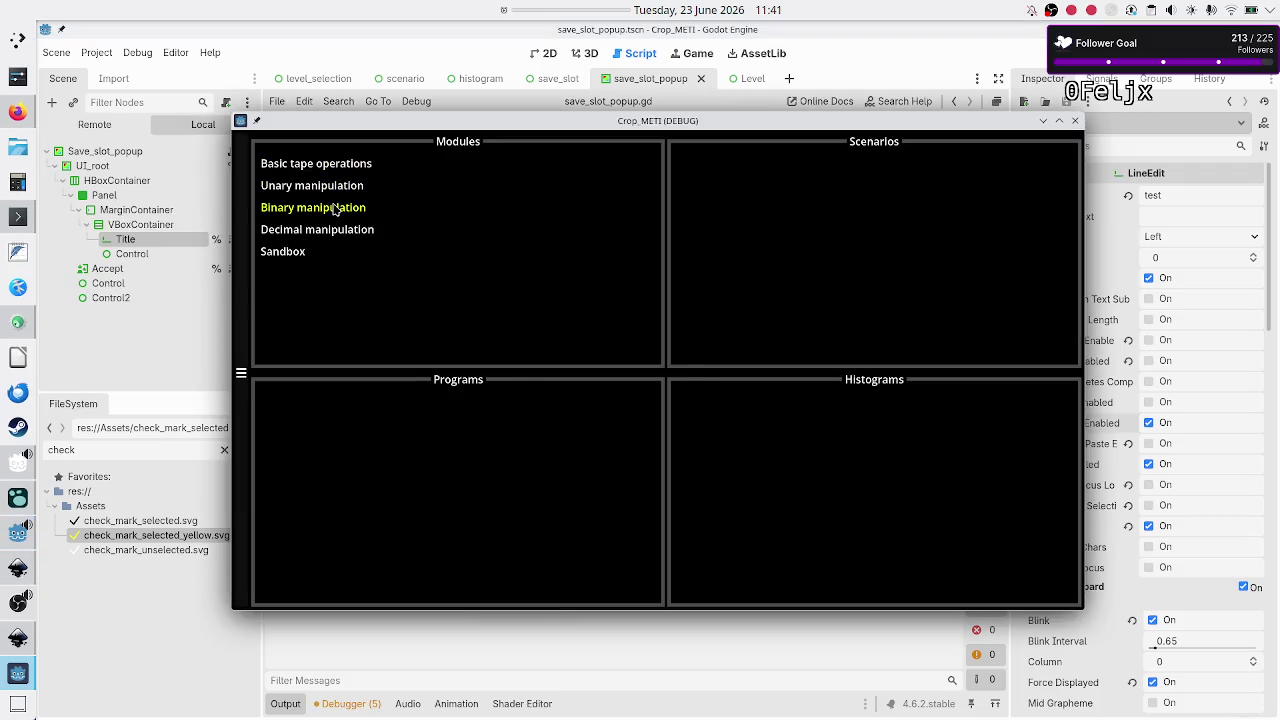
click(335, 208)
click(700, 214)
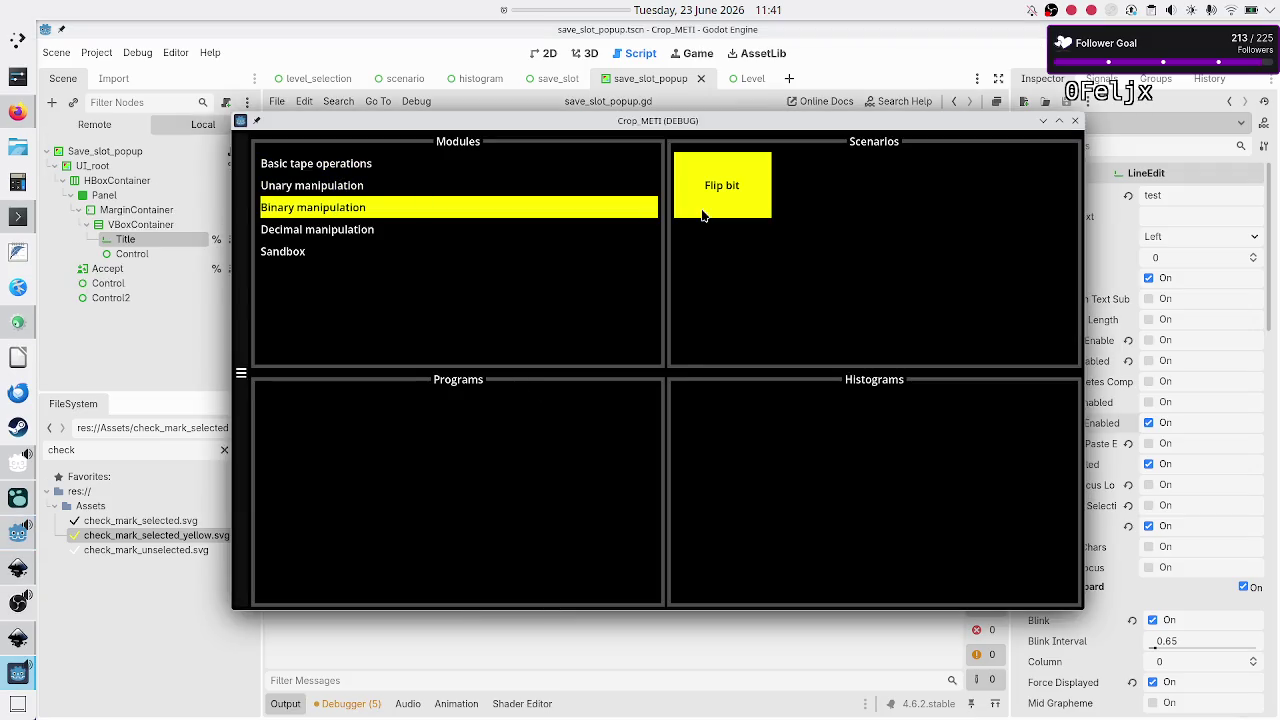
click(495, 405)
click(611, 442)
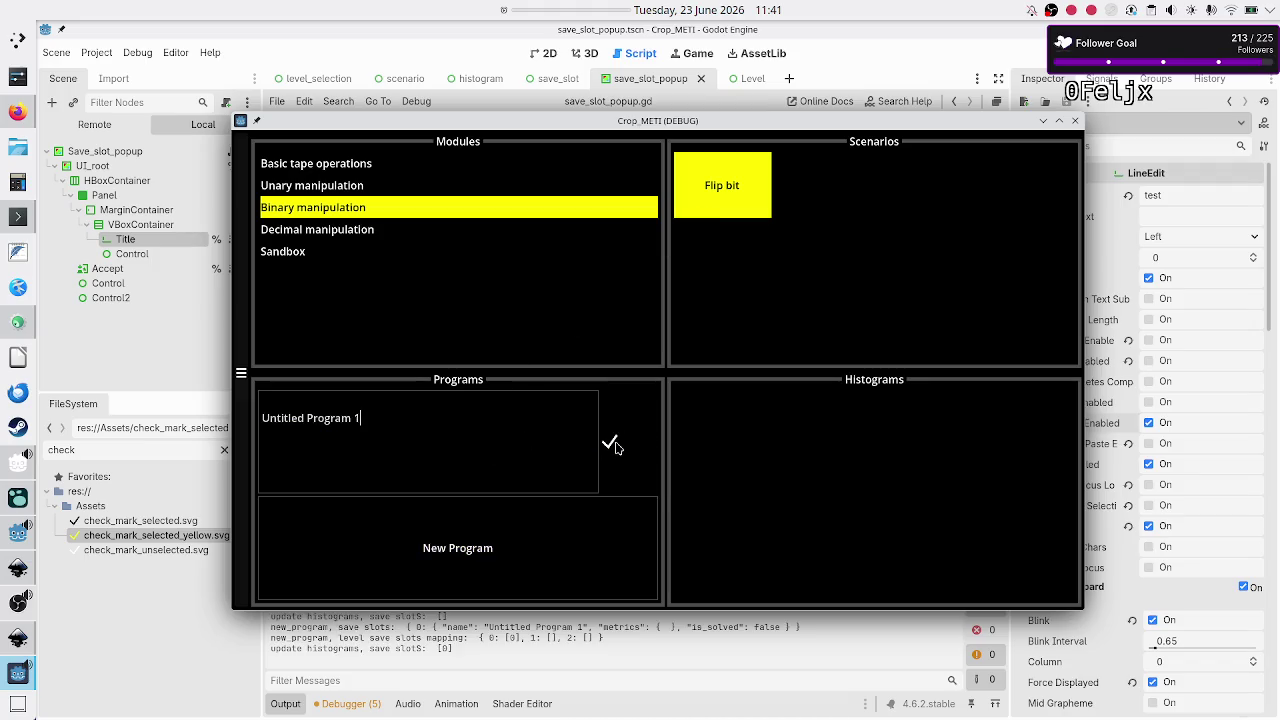
key(BackSpace)
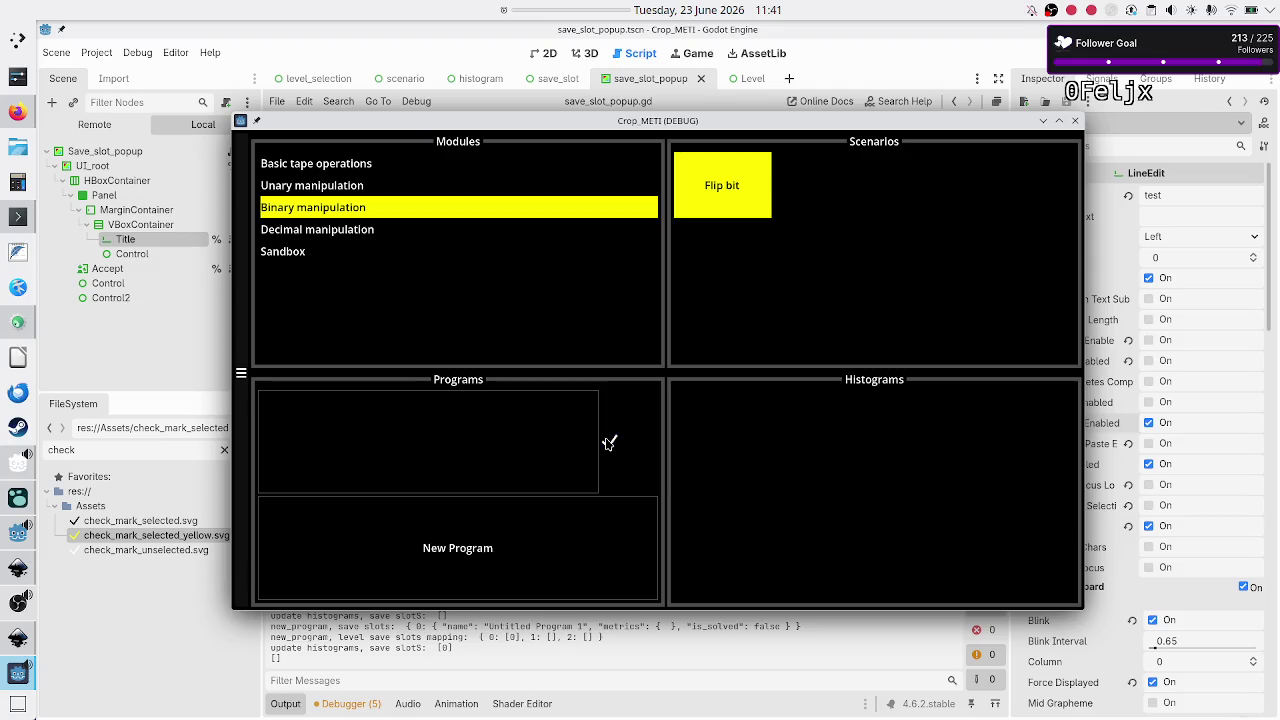
text(s)
click(606, 464)
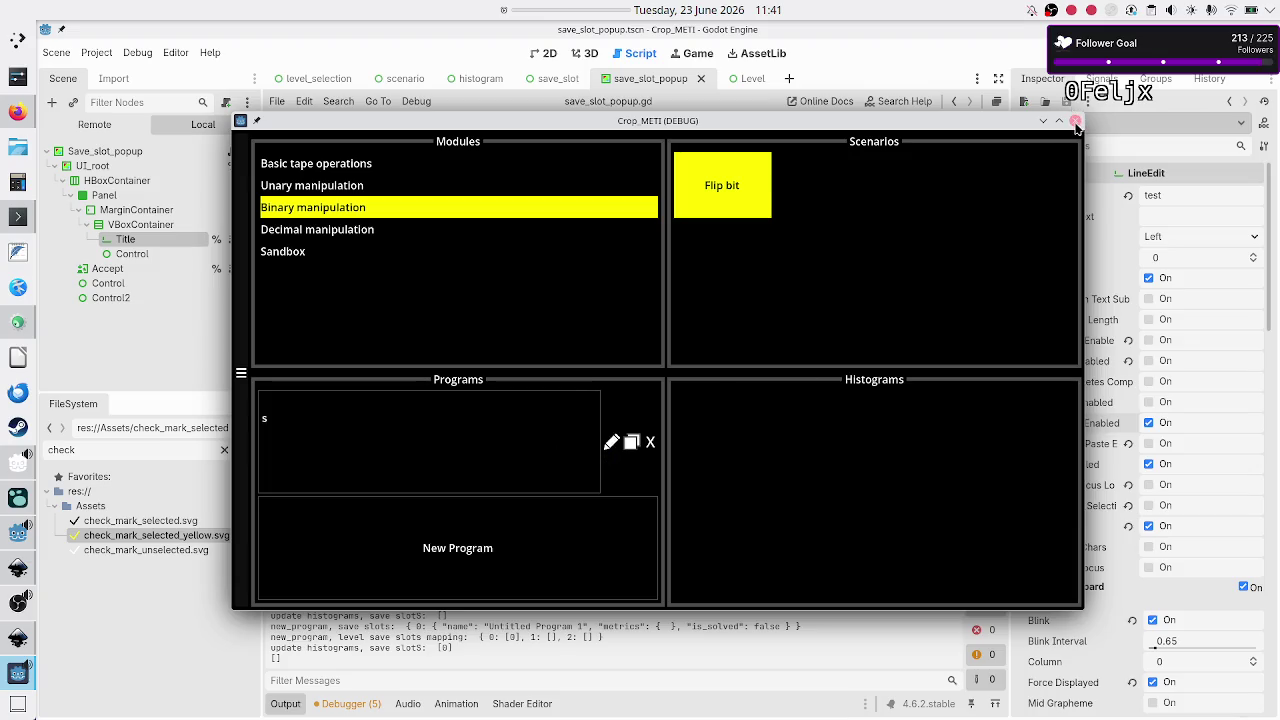
click(612, 443)
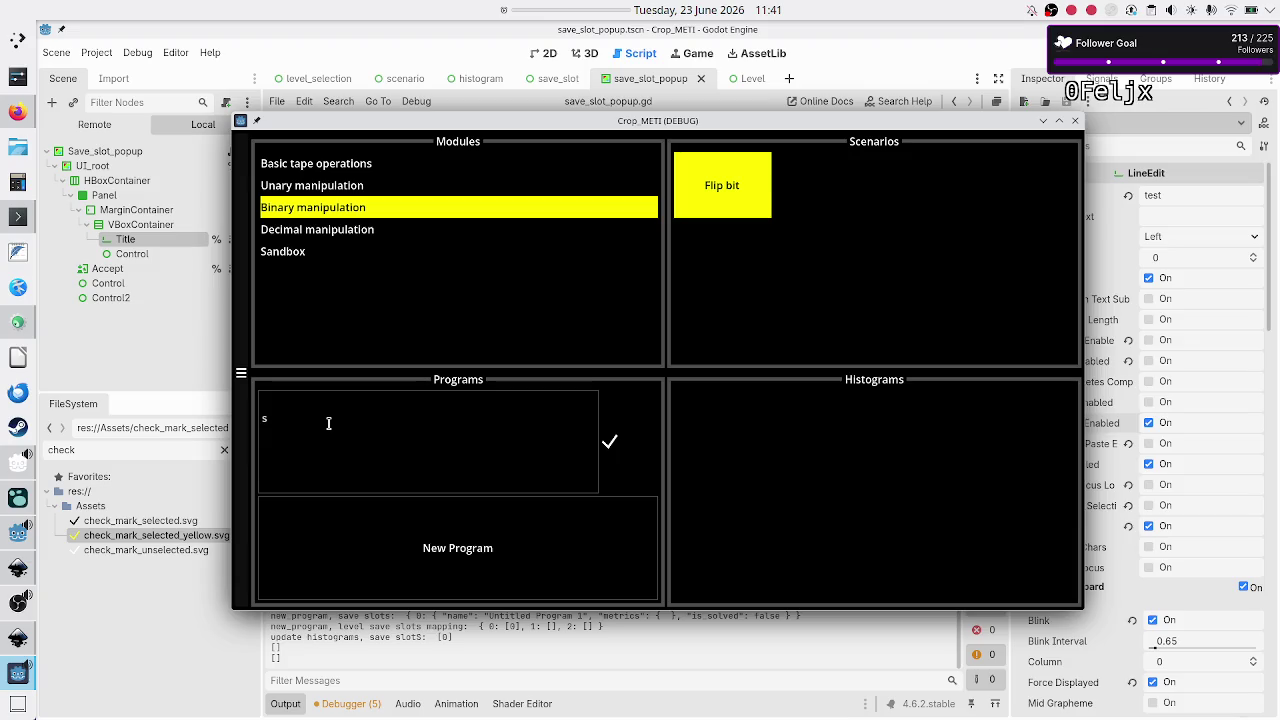
key(ctrl+a)
click(1075, 121)
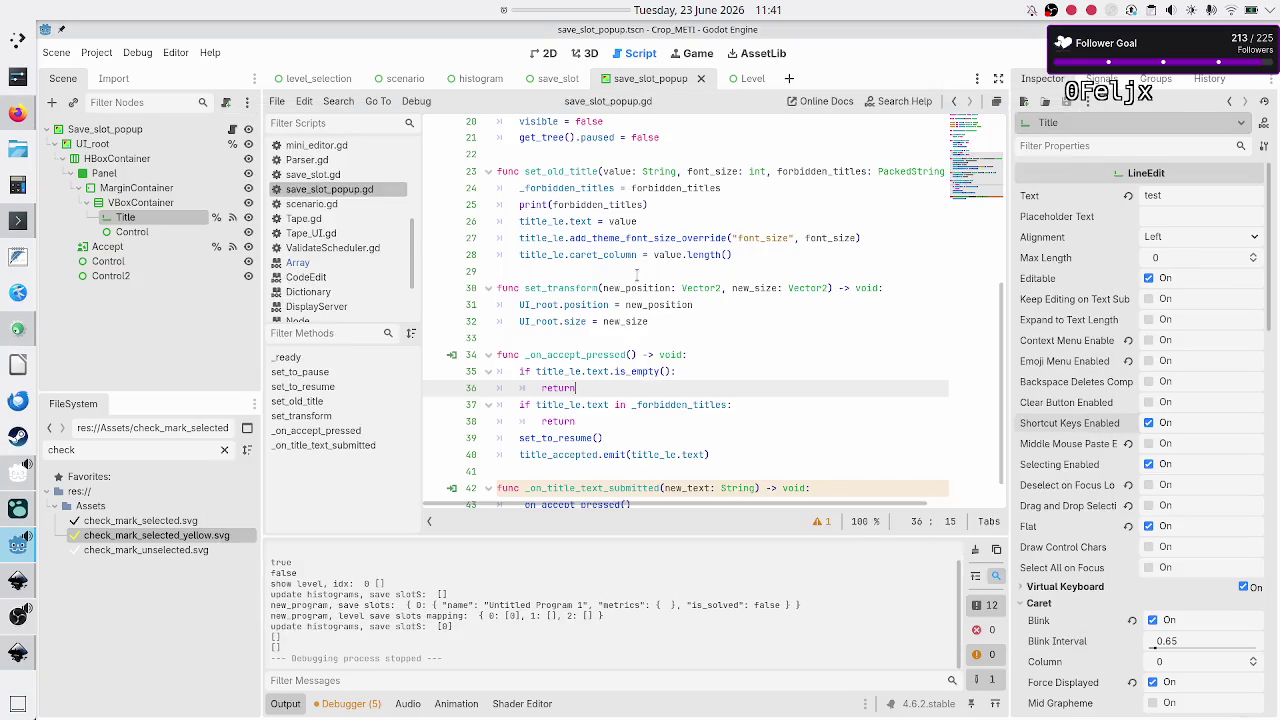
Step: Change the Title field's Max Length to 99 in the Inspector, then relaunch the game
click(1190, 259)
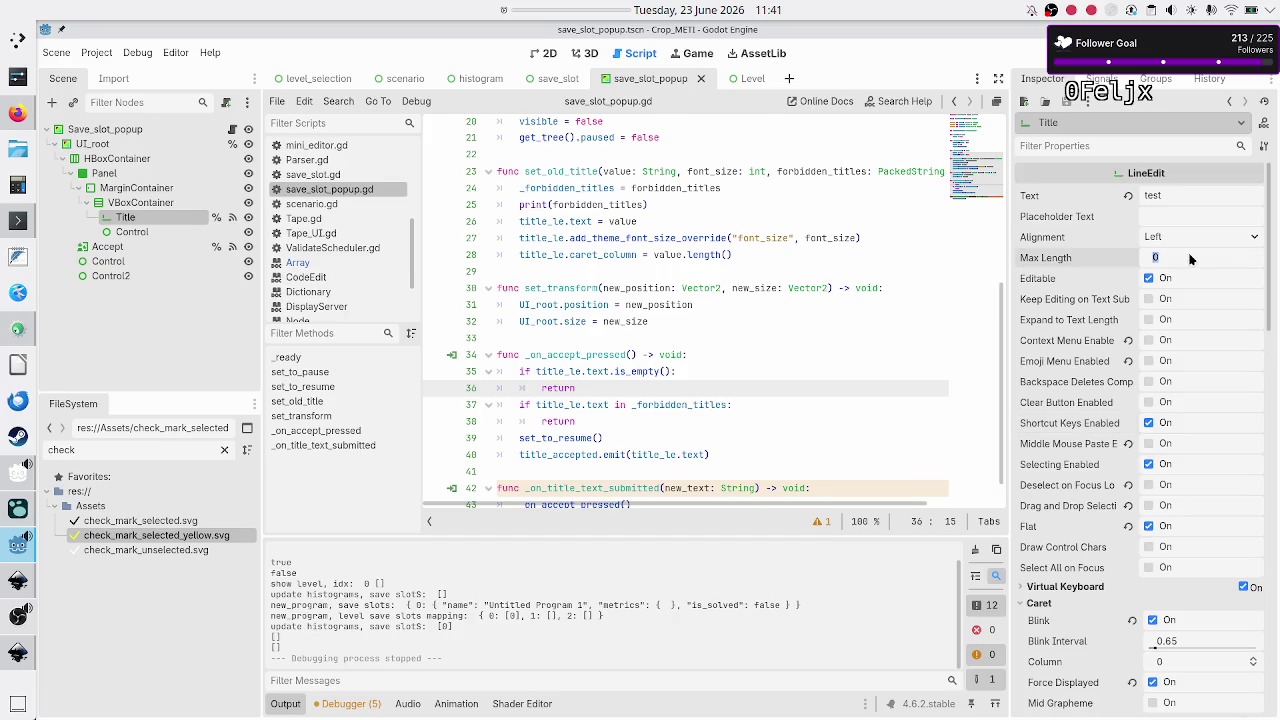
text(99)
key(Return)
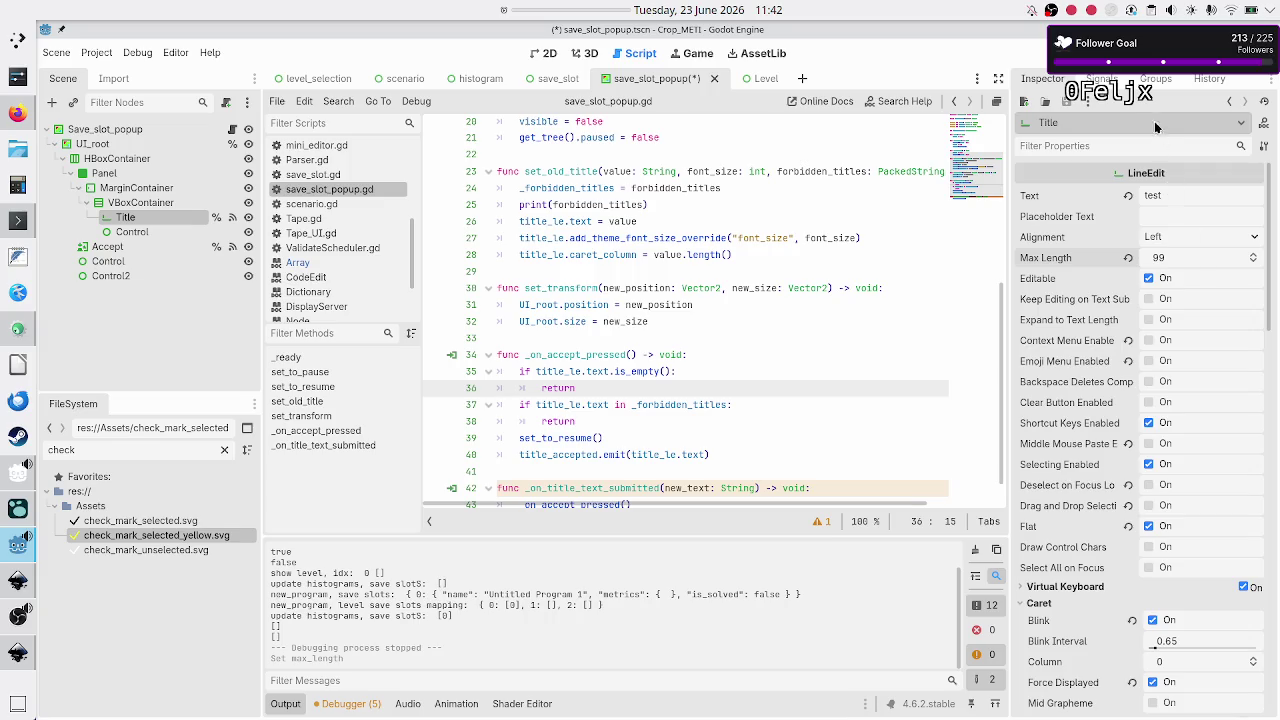
click(1046, 53)
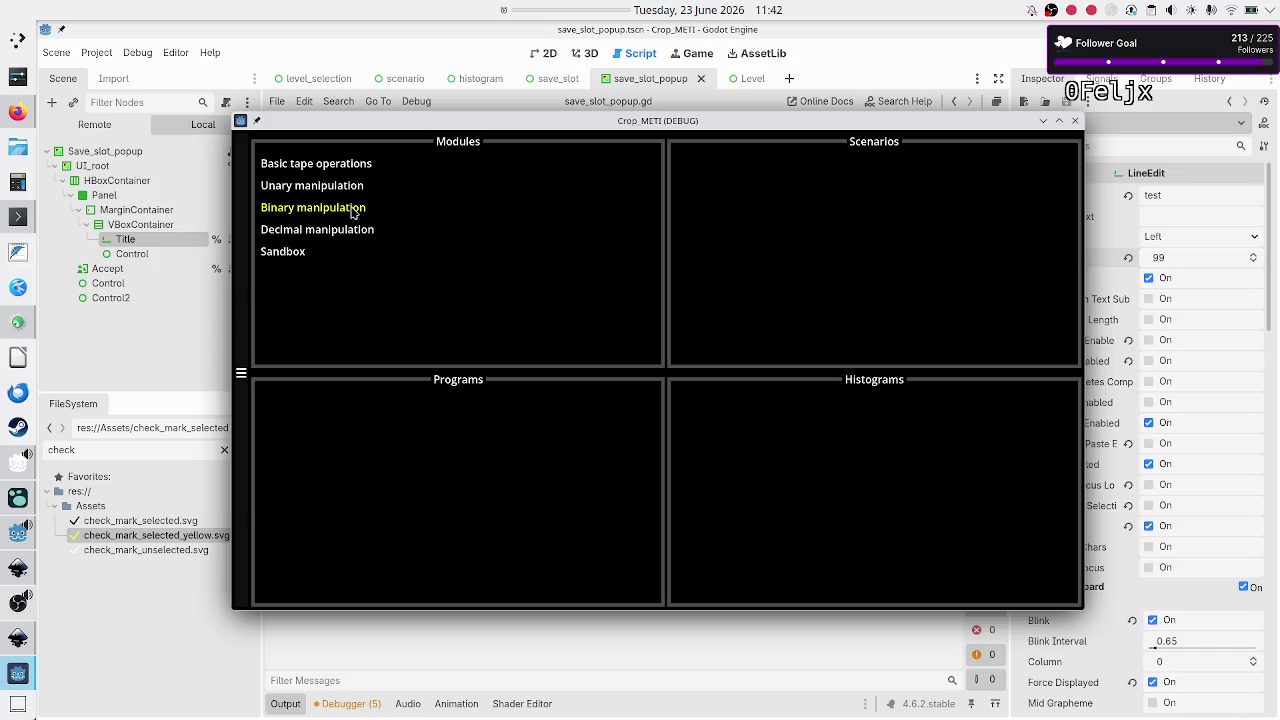
Step: Create a new Flip bit program, open it, and return to the Flip bit program list
click(354, 212)
click(698, 198)
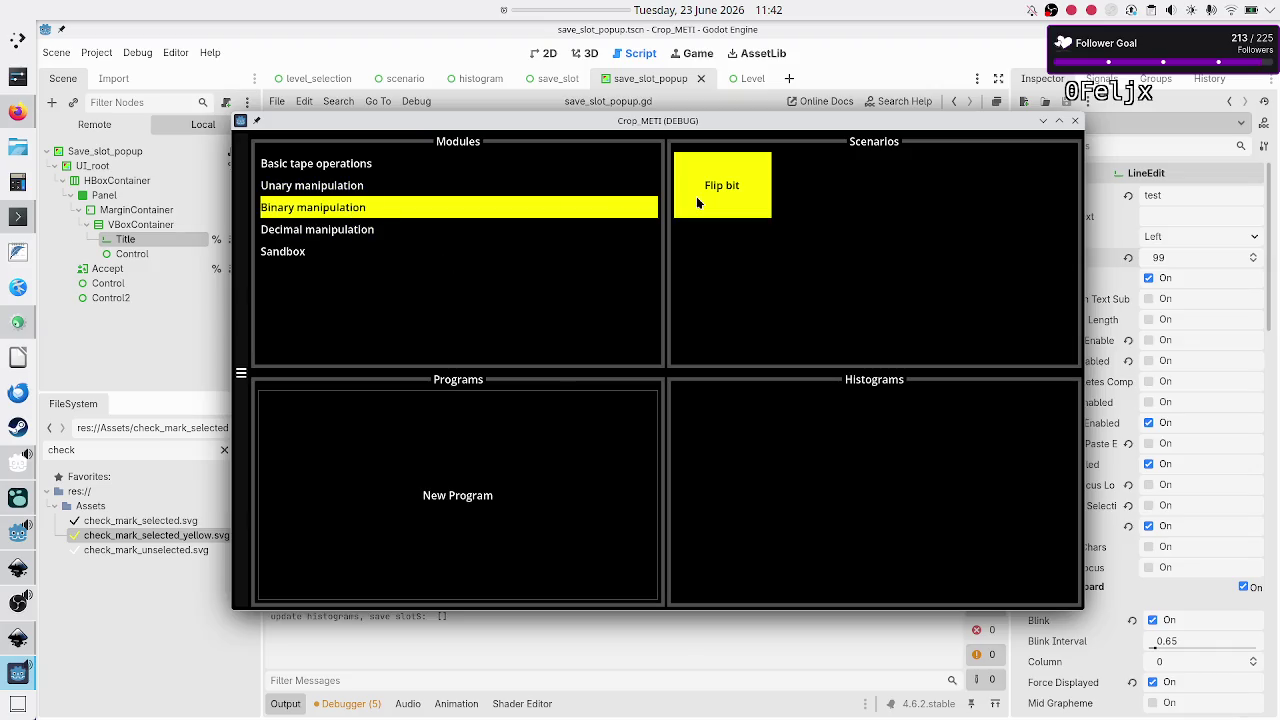
click(460, 503)
click(422, 438)
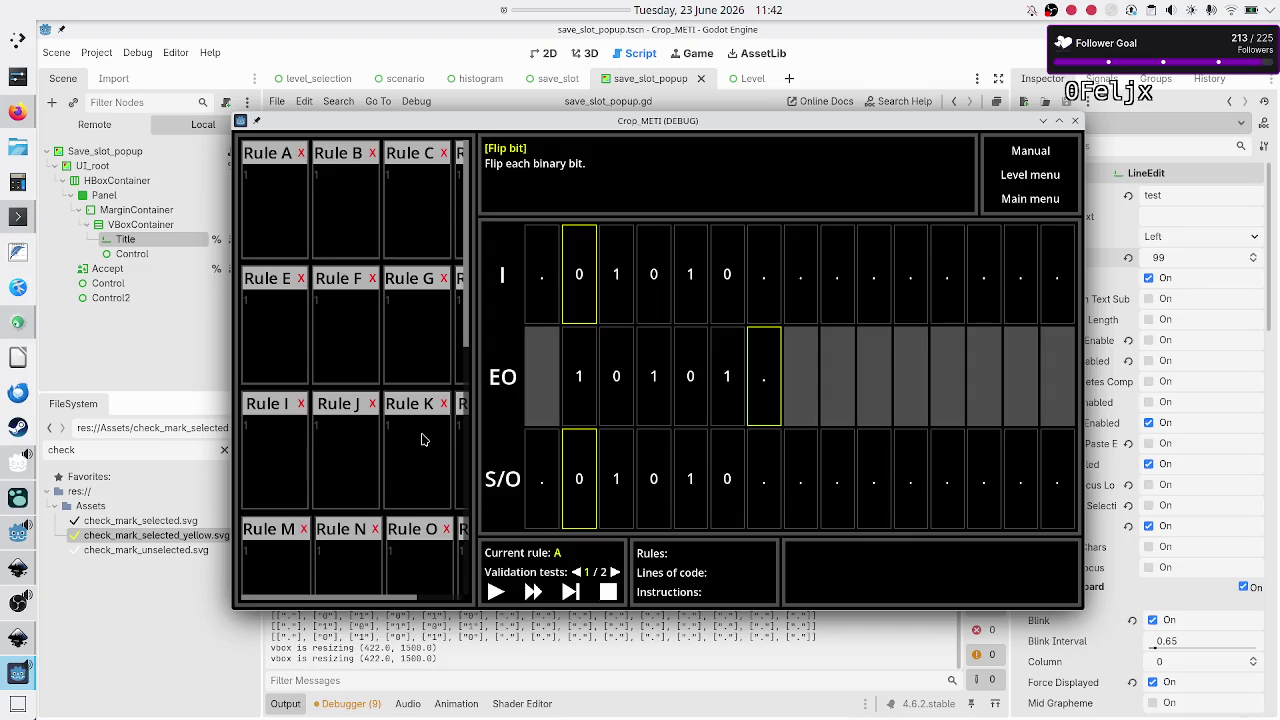
click(1028, 178)
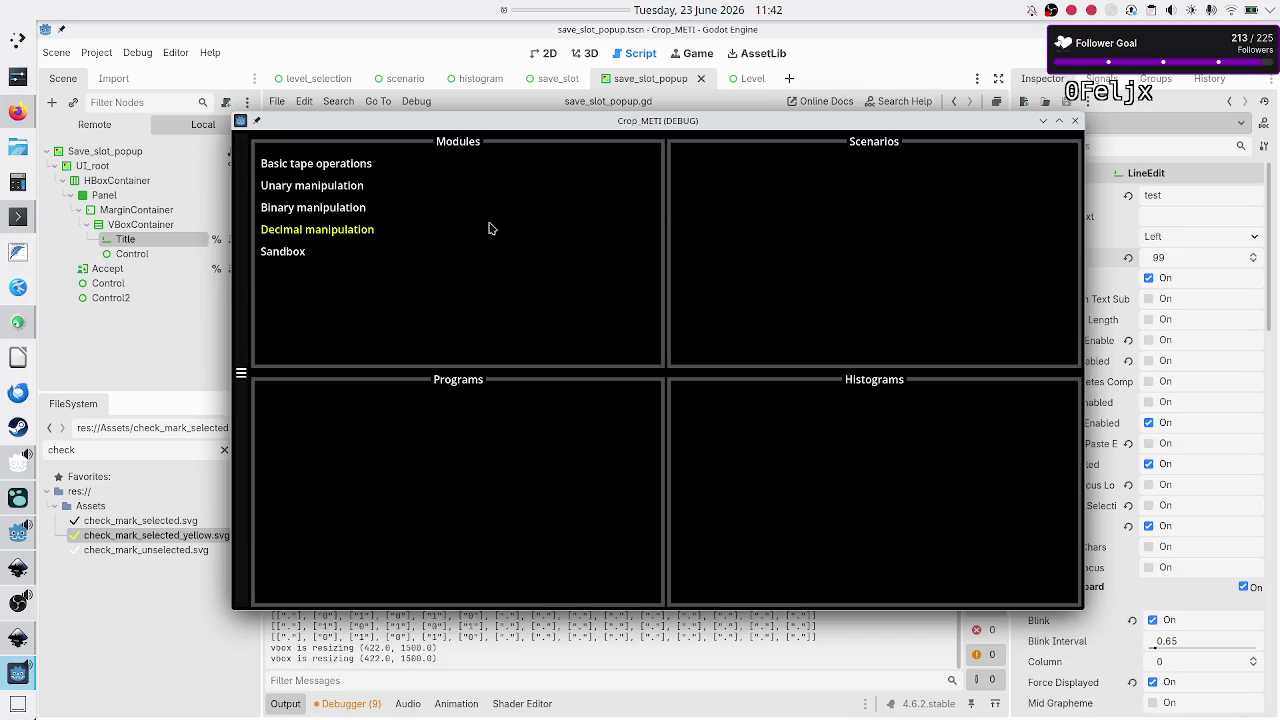
click(328, 205)
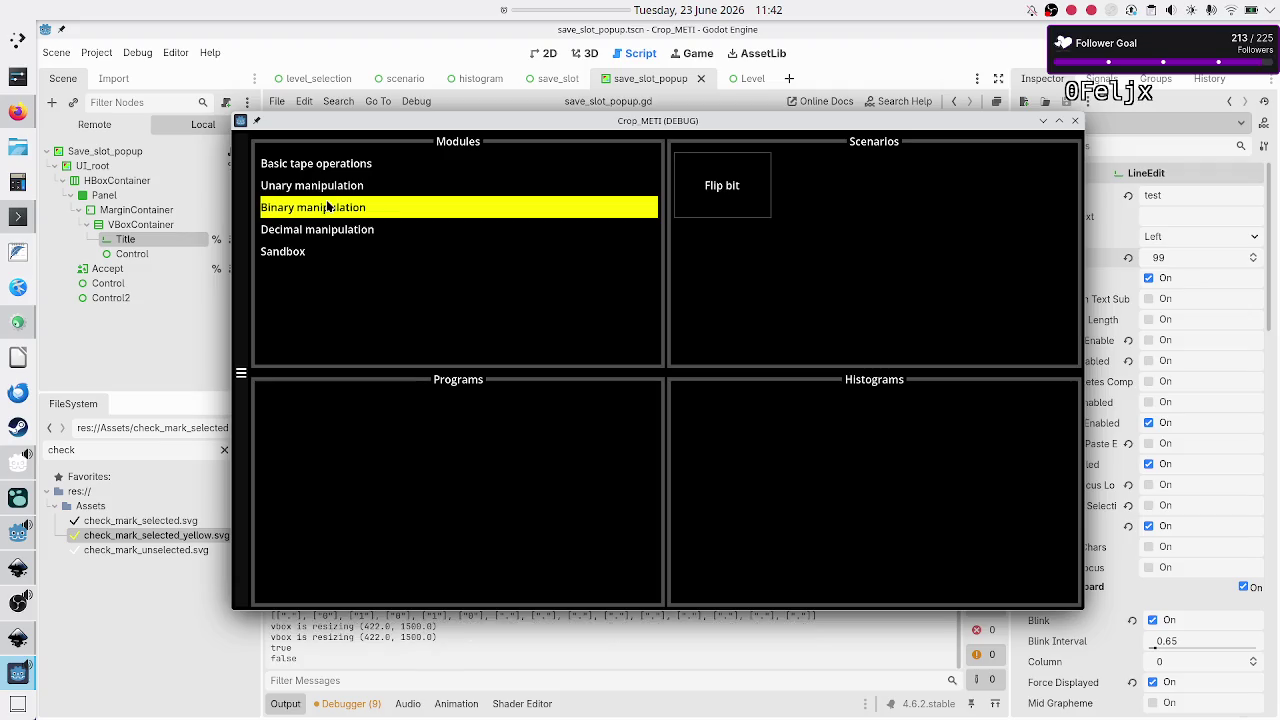
click(727, 200)
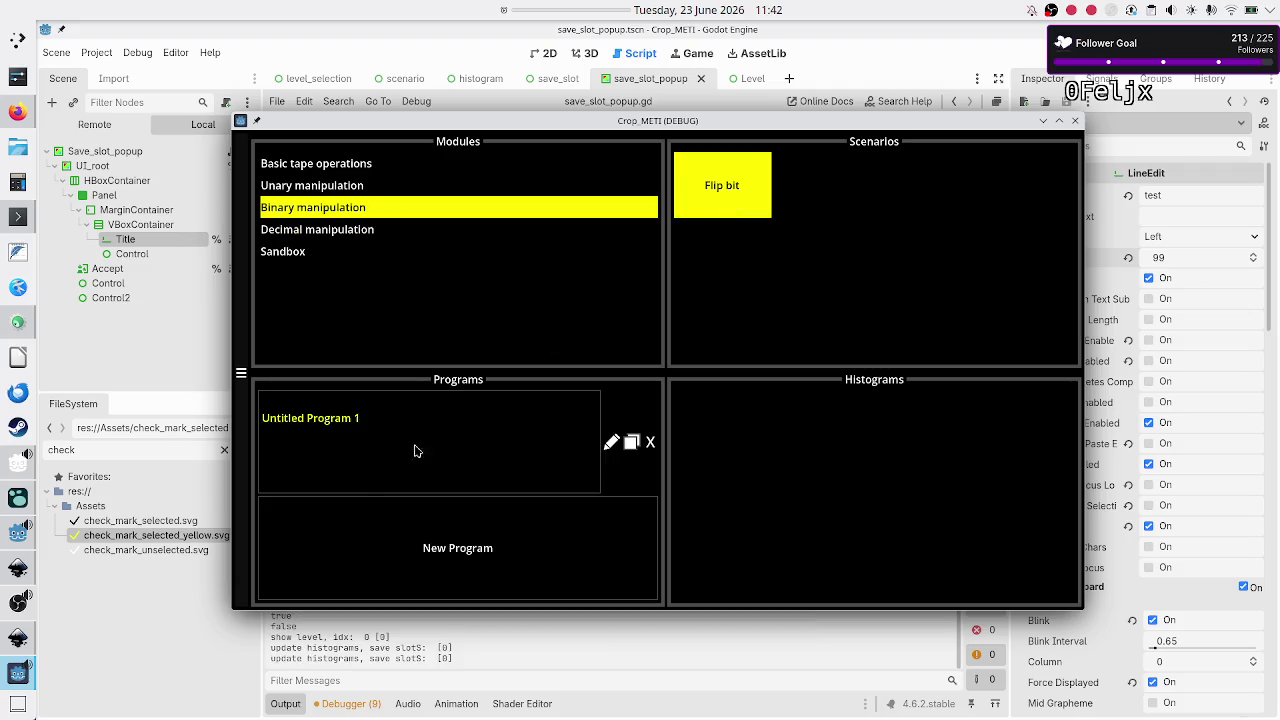
Step: Rename Untitled Program 1 to 'this is a very very long title name…', then duplicate it
click(611, 442)
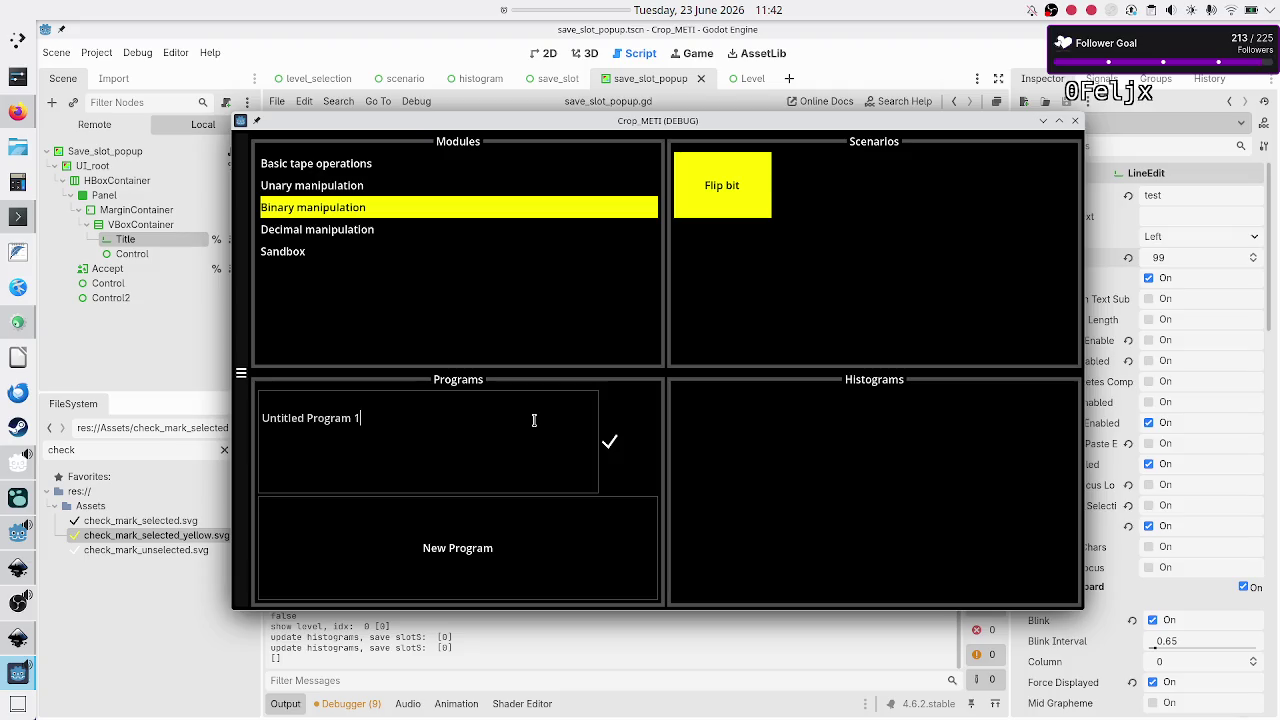
text(this is a ver)
text(y very long)
text( title name that)
text( should )
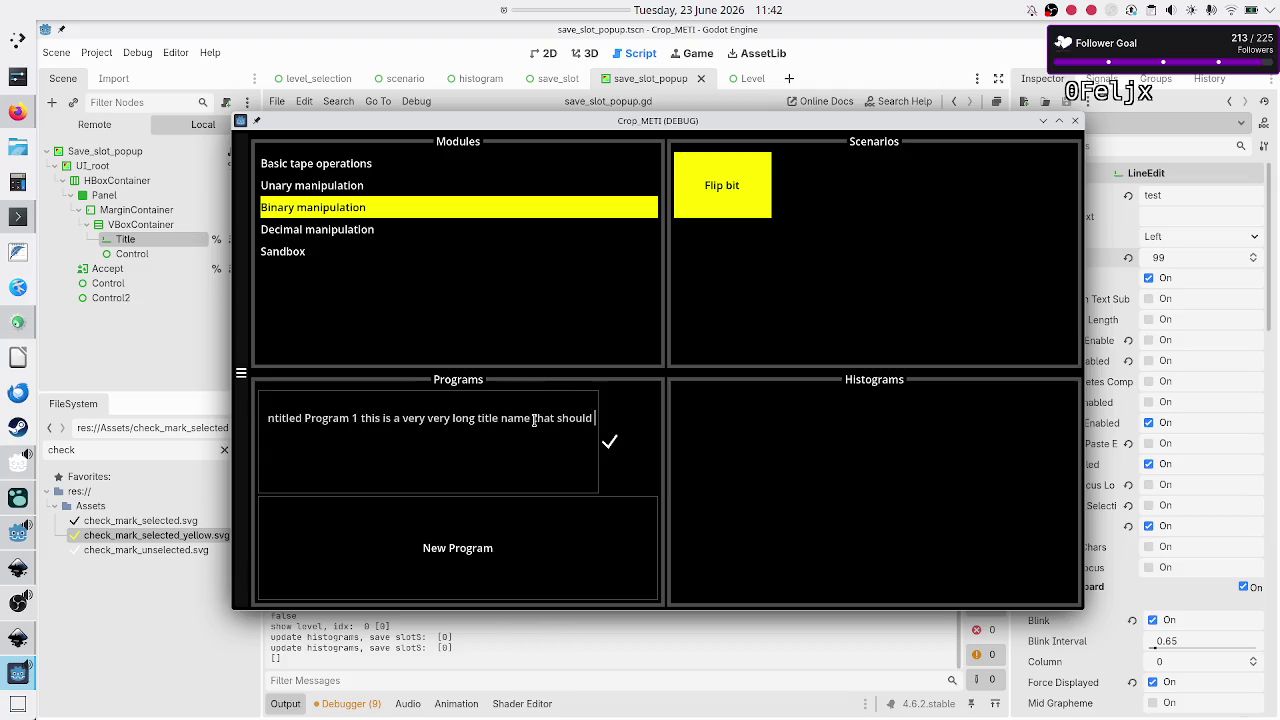
text(be less than 000 characters)
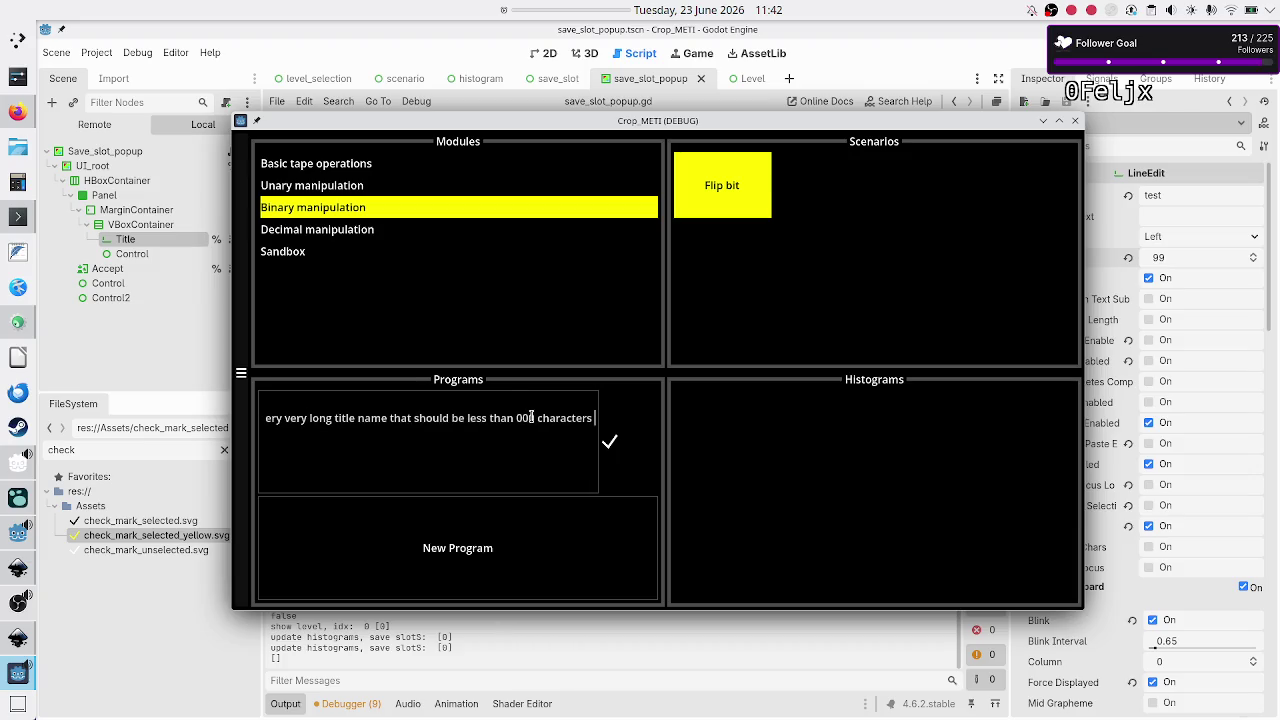
key(BackSpace)
text(, ok)
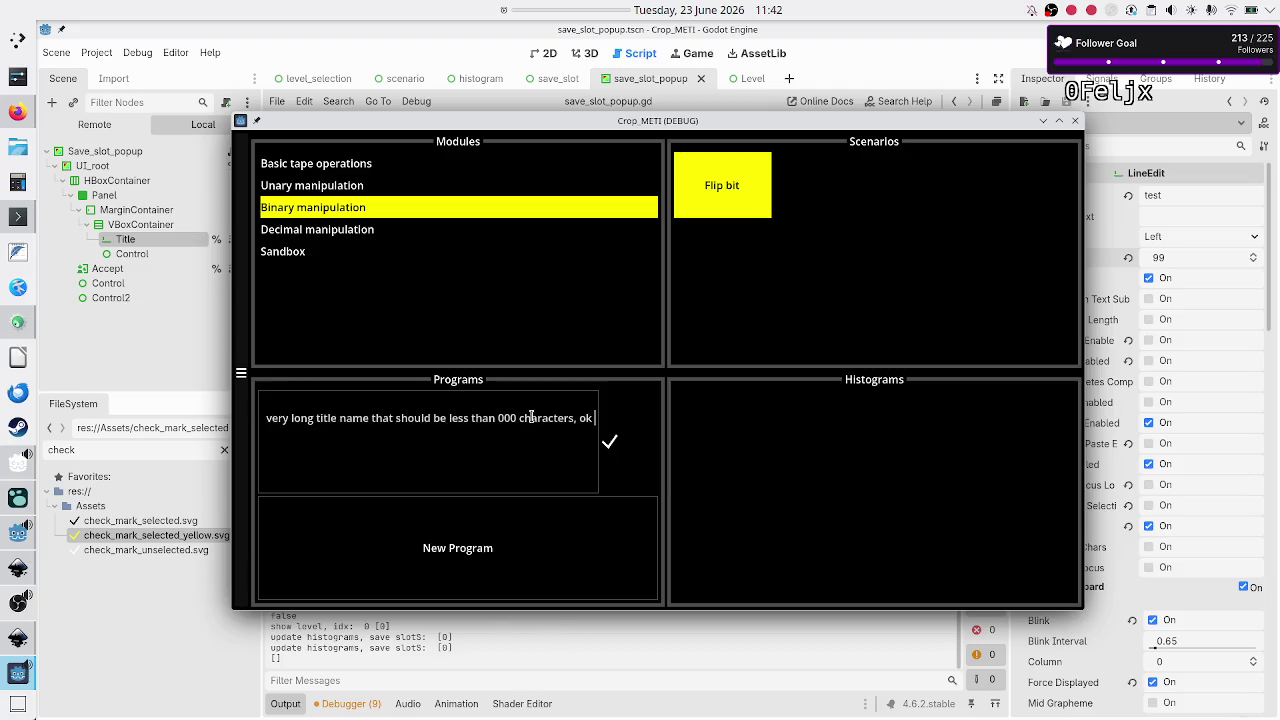
key(BackSpace)
key(BackSpace)
key(BackSpace)
text(aaa)
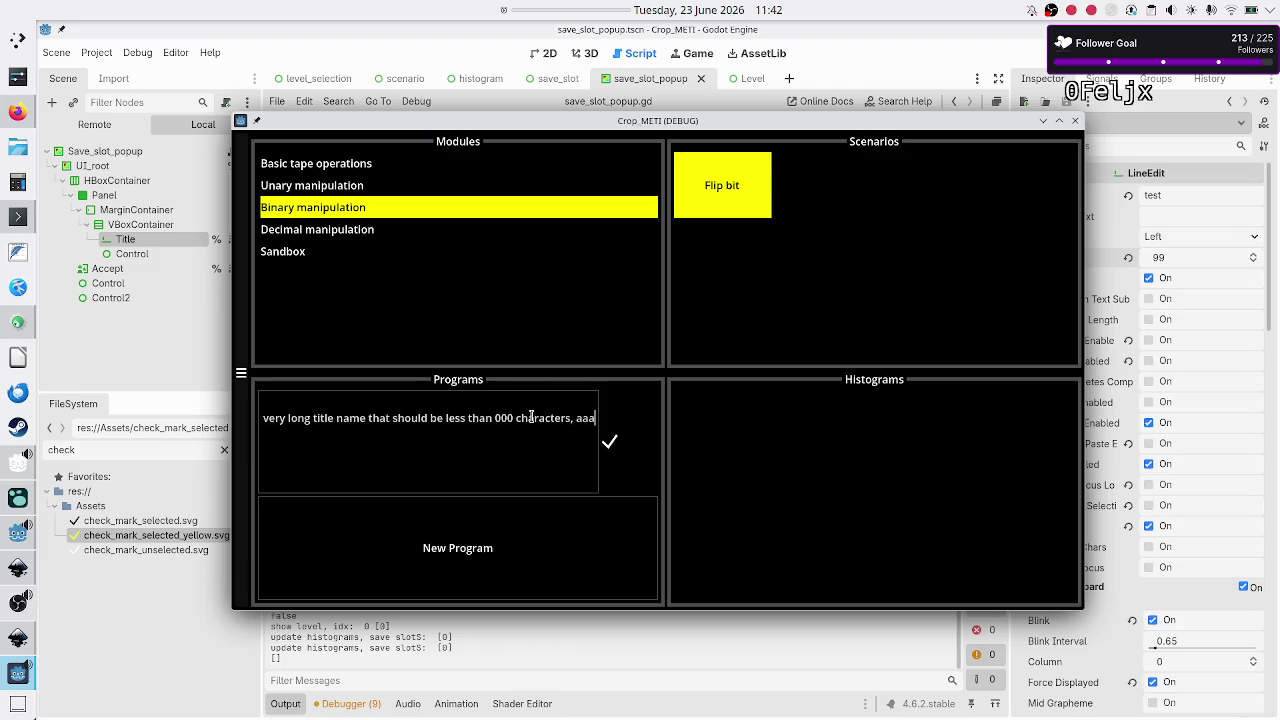
key(Home)
key(End)
click(612, 444)
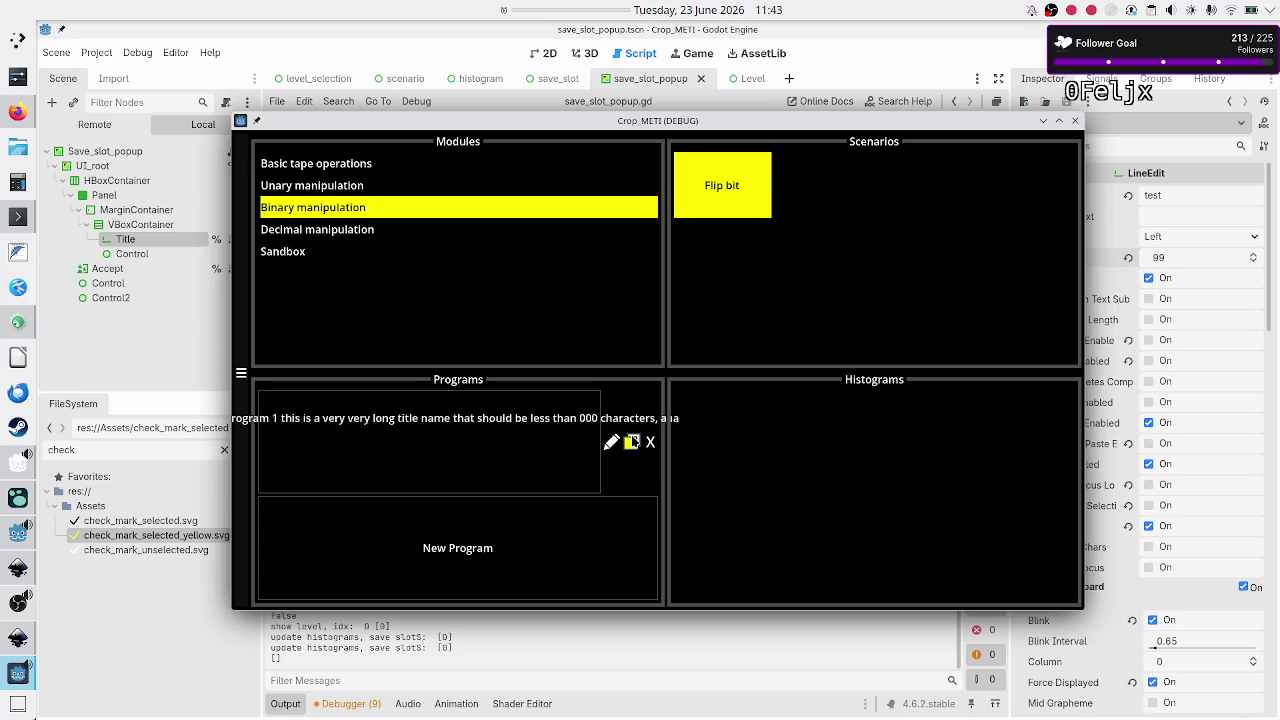
click(631, 444)
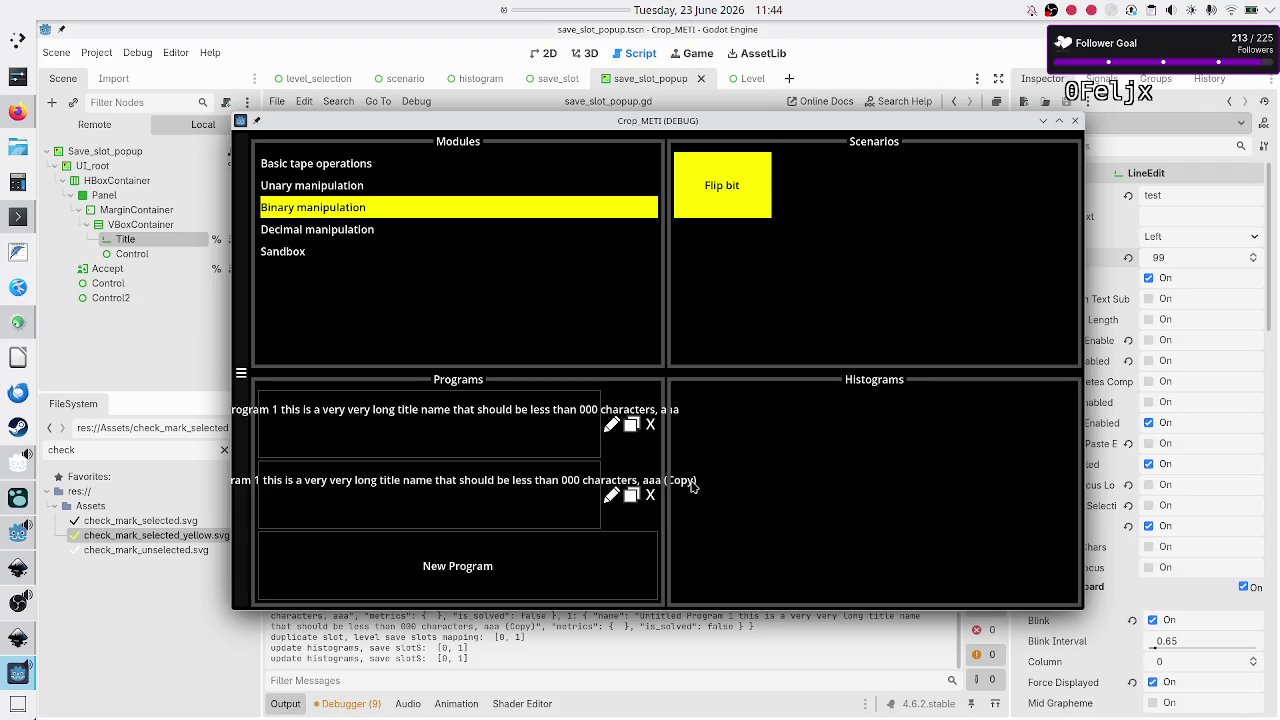
Step: Open the '(Copy)' program's long title for editing and try to confirm it
click(612, 498)
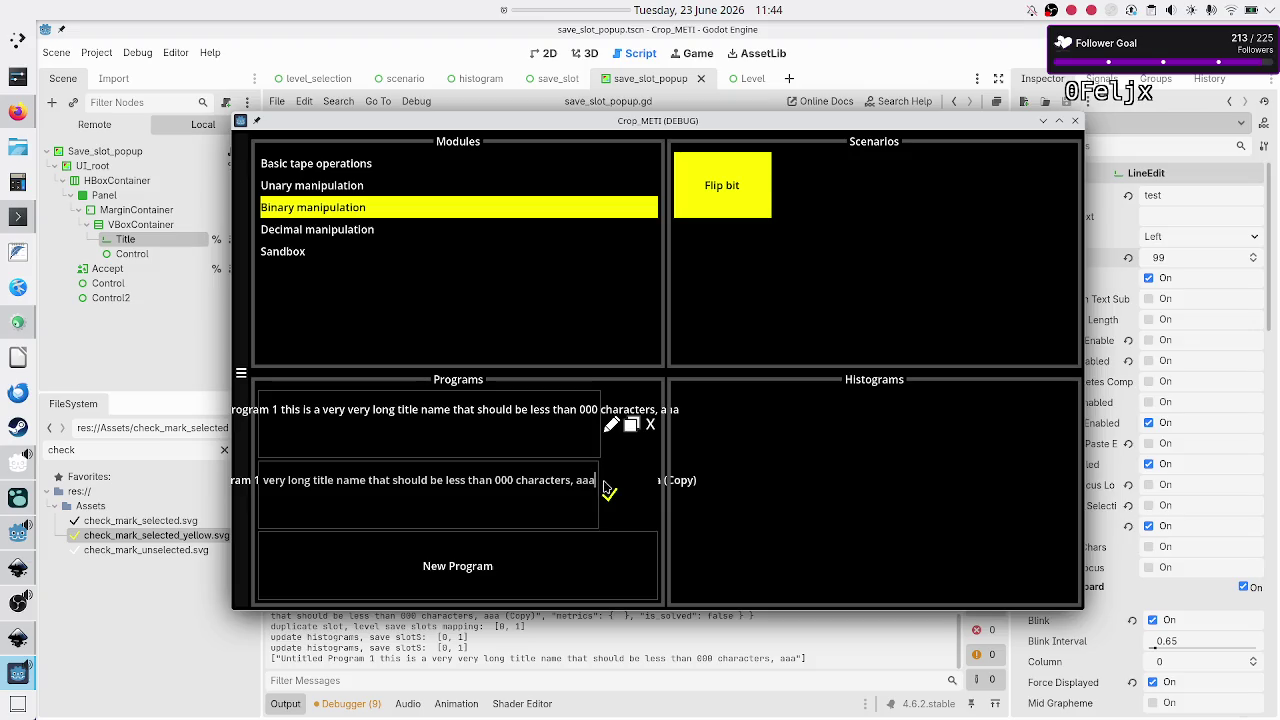
click(609, 496)
Step: Close the game, set the Title field's Max Length to 30, save, and relaunch
click(1076, 126)
click(1166, 262)
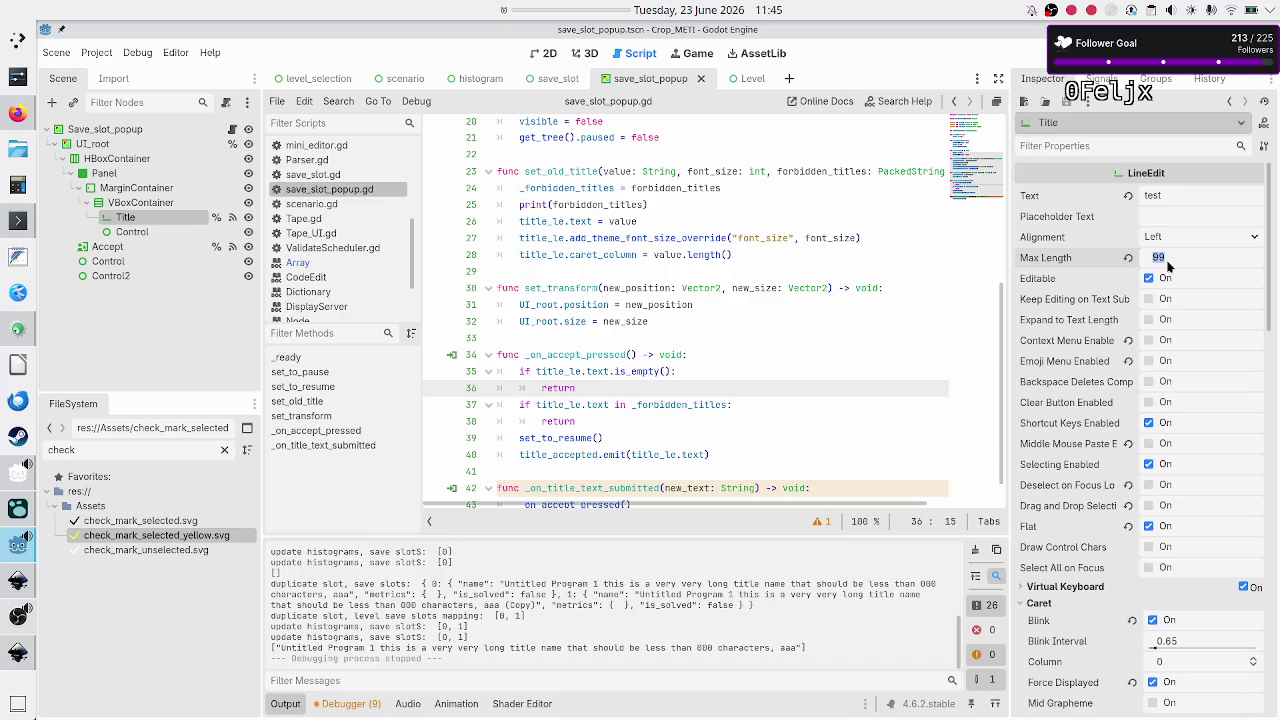
text(30)
key(Return)
key(ctrl+s)
key(F5)
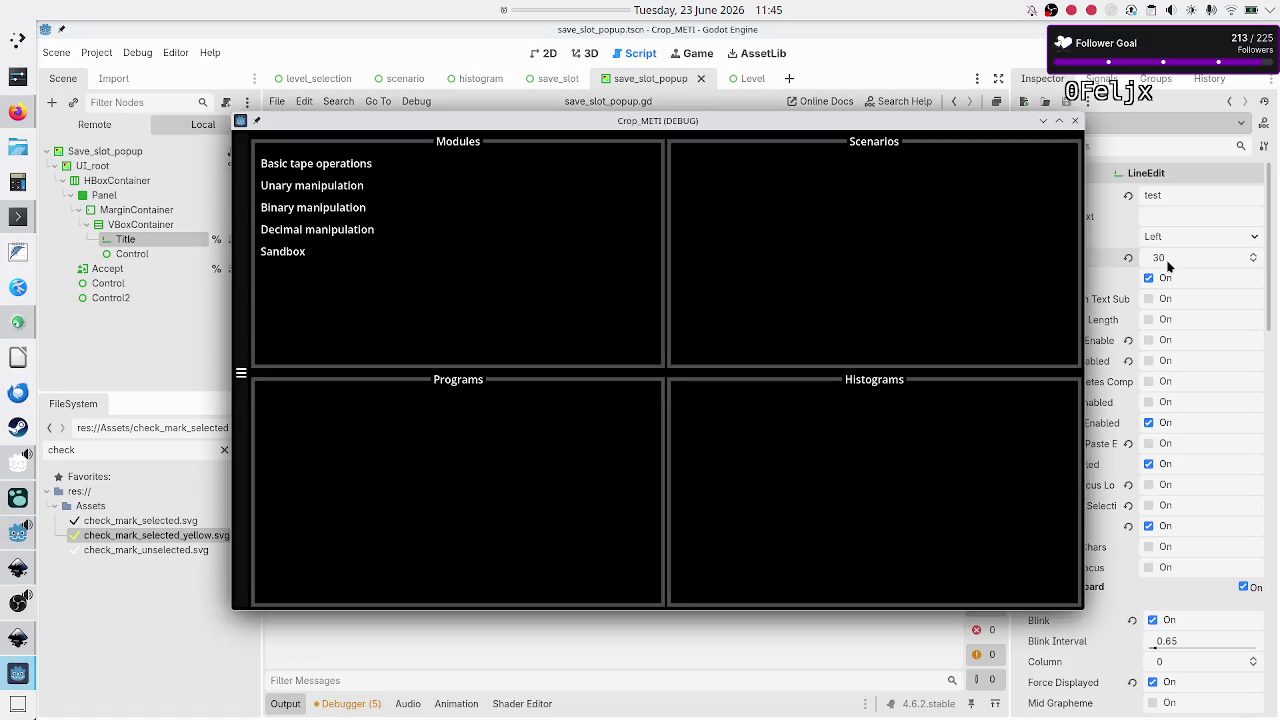
Step: Create a new Flip bit program, type 'and anotherr' into its name, then close the game
click(318, 210)
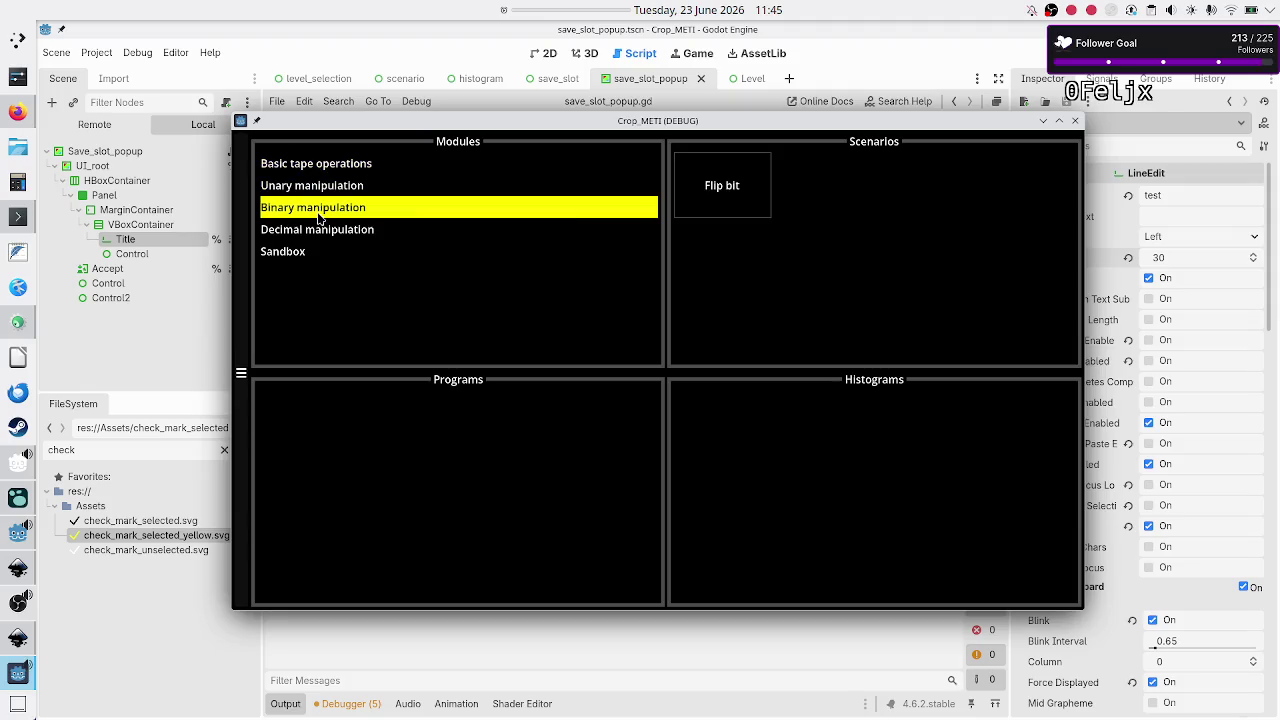
click(752, 208)
click(475, 505)
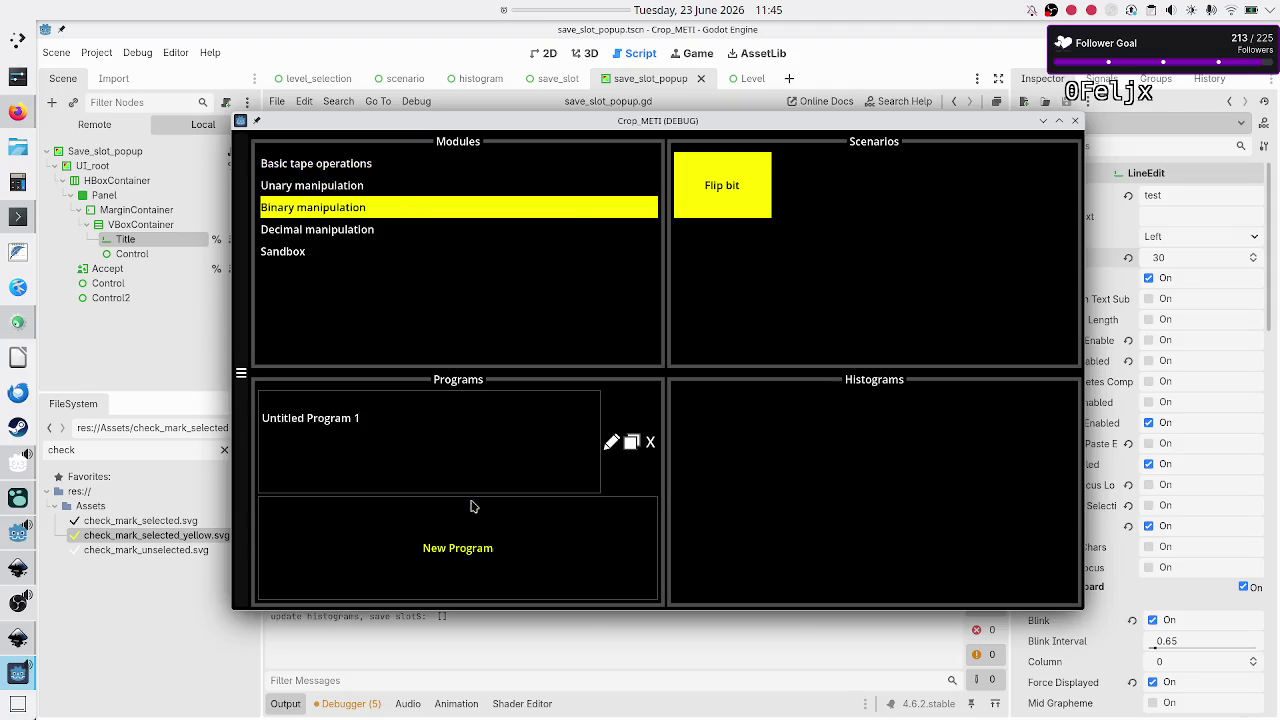
click(611, 443)
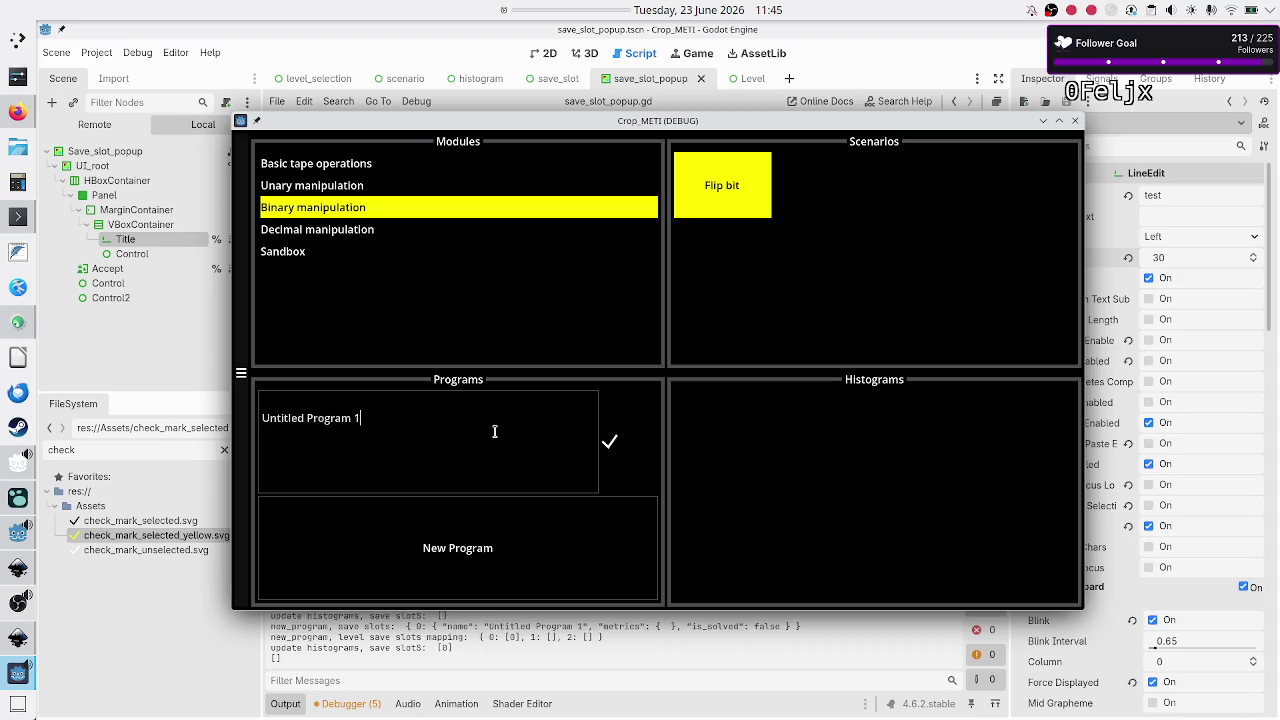
text(and another)
text(r)
click(1077, 124)
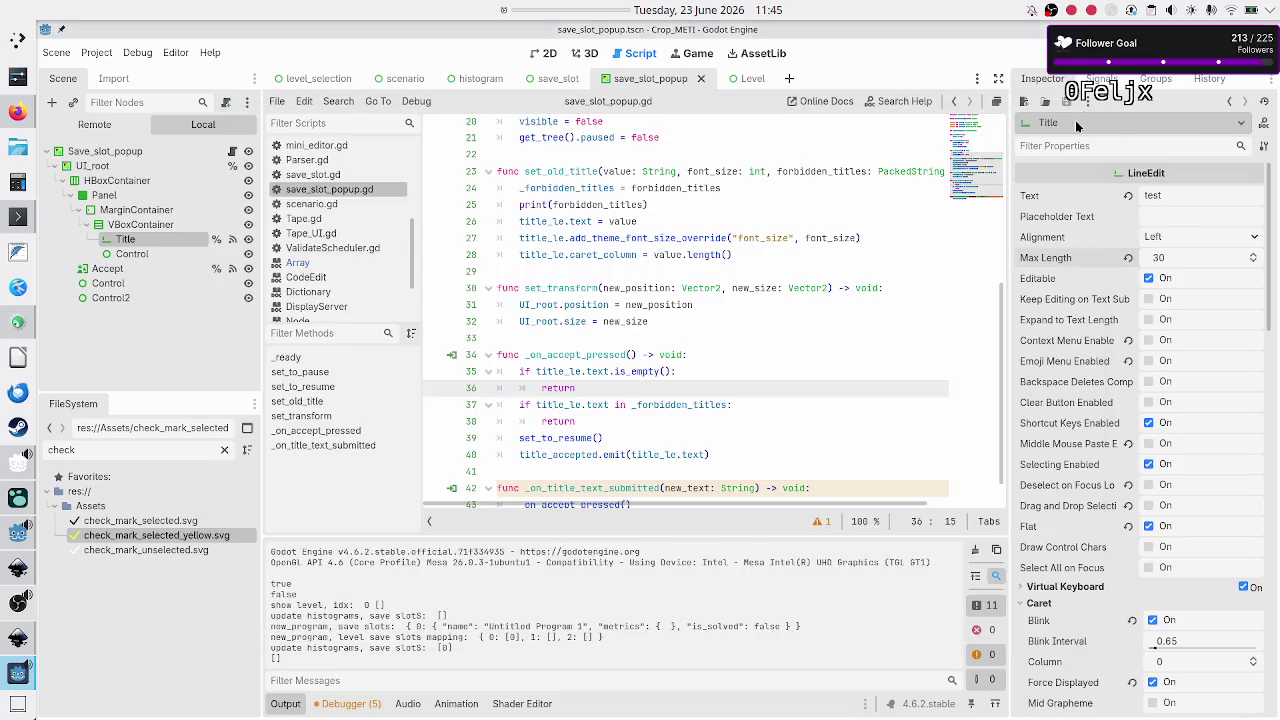
Step: Set the Title field's Max Length to 50, save the scene and run the game
click(1172, 258)
text(50)
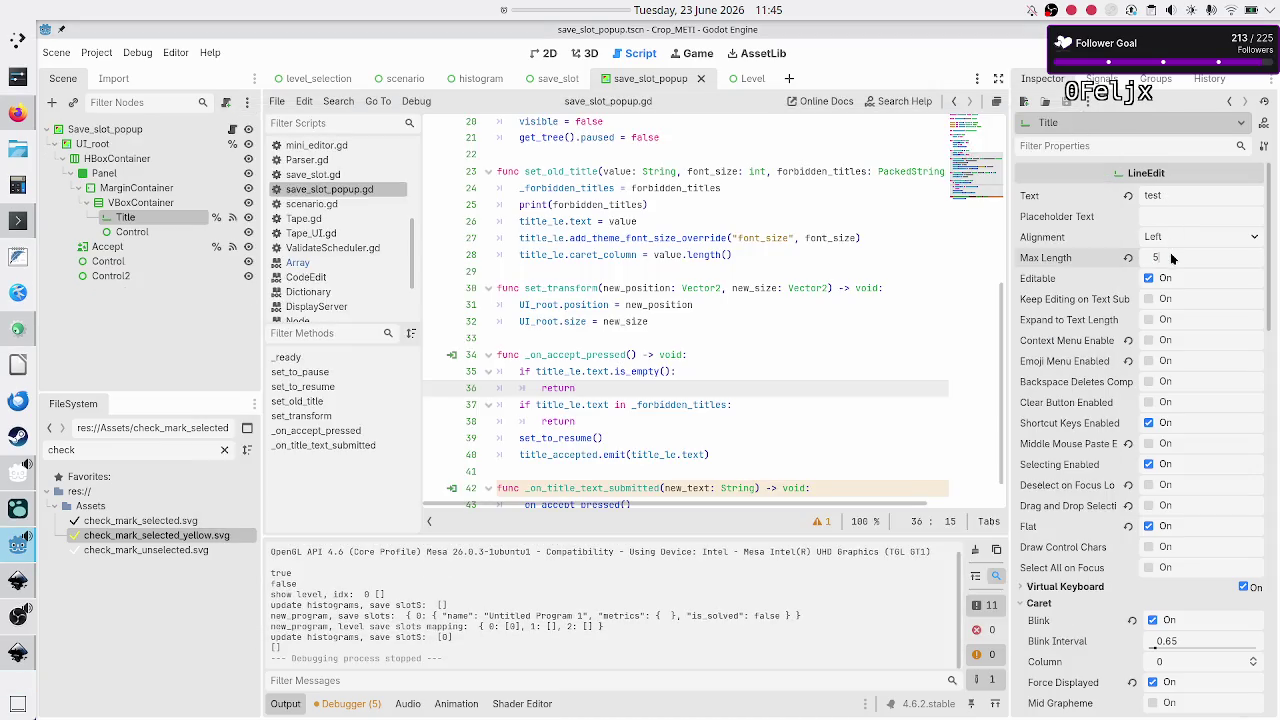
key(Return)
key(ctrl+s)
key(F5)
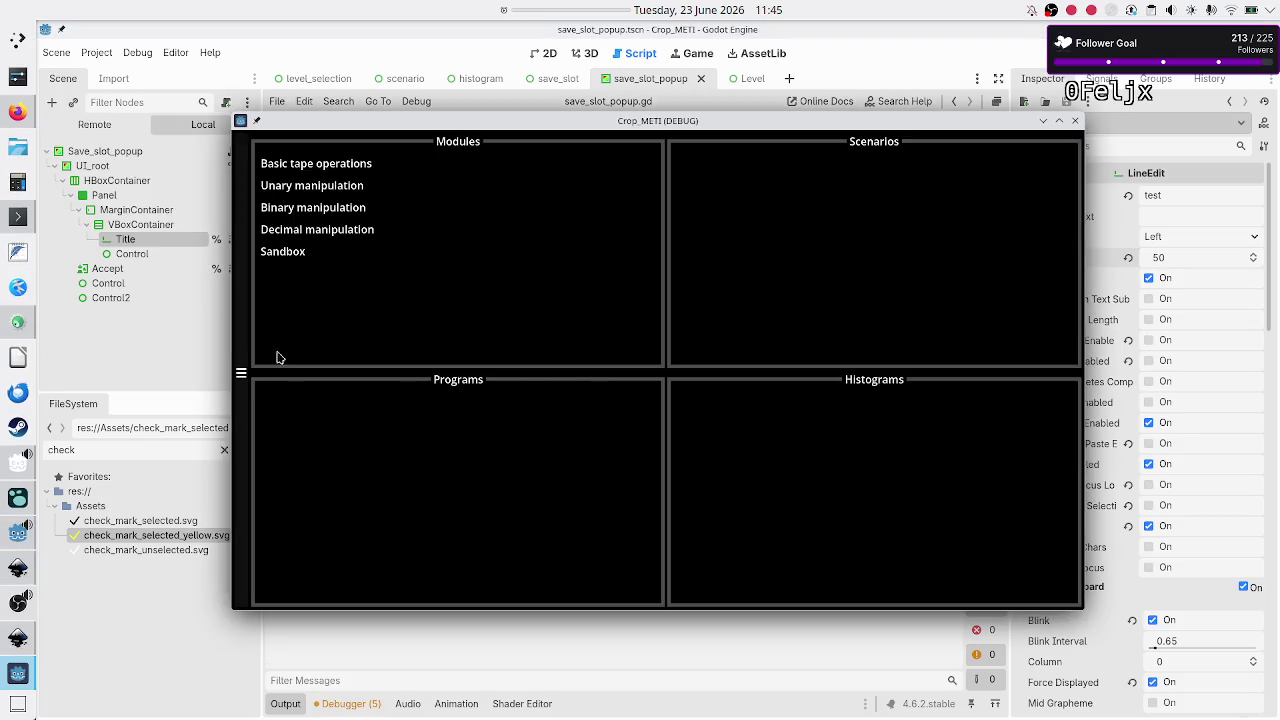
Step: Create a new Binary manipulation > Flip bit program and return to Flip bit's program list
click(339, 207)
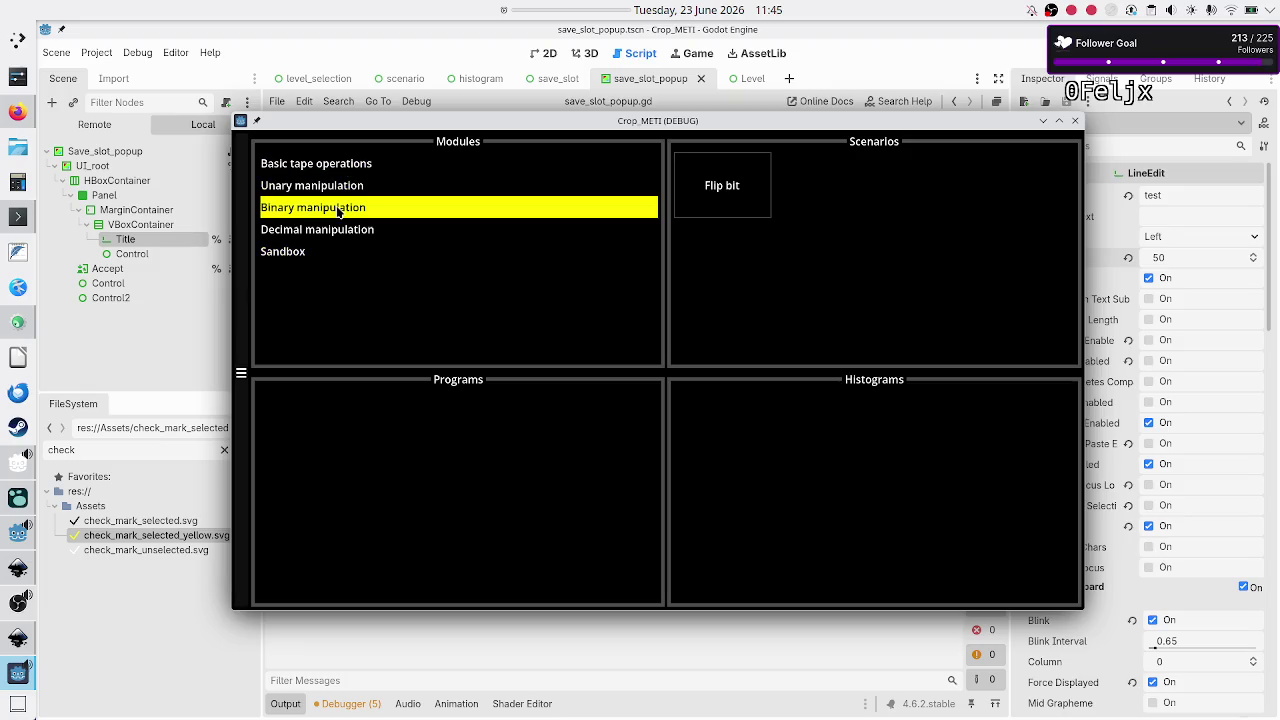
click(703, 183)
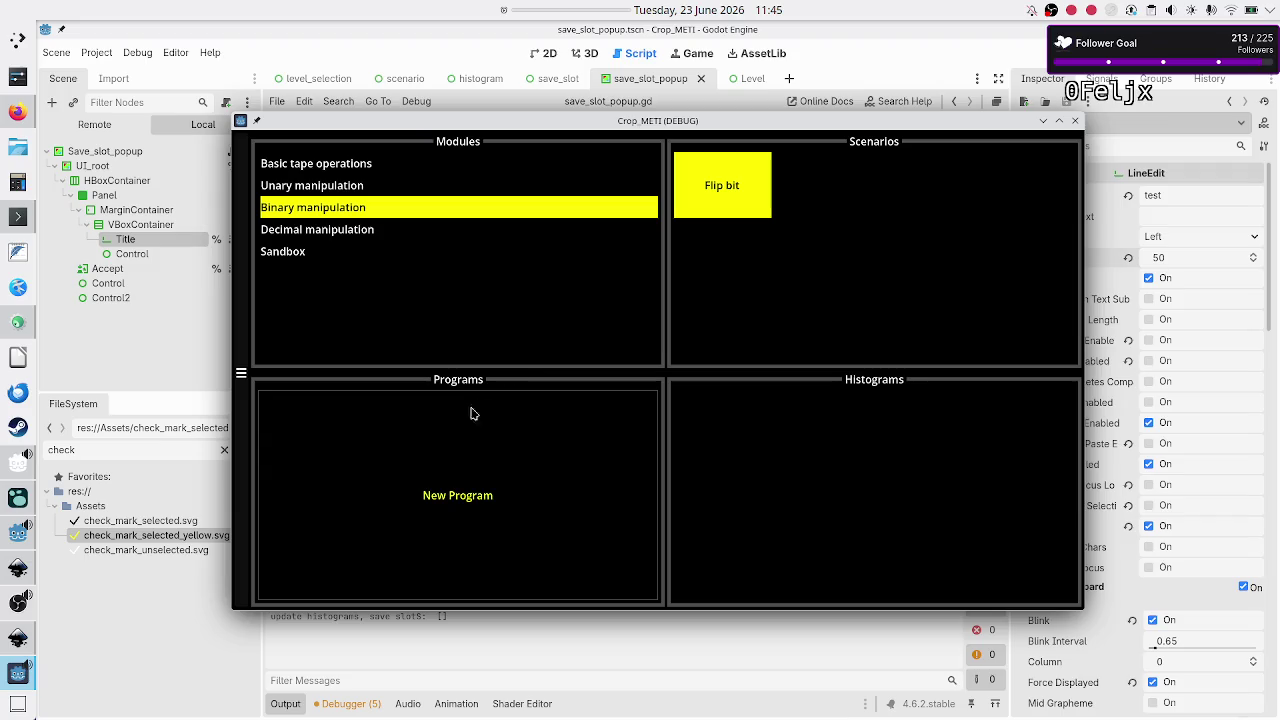
click(445, 460)
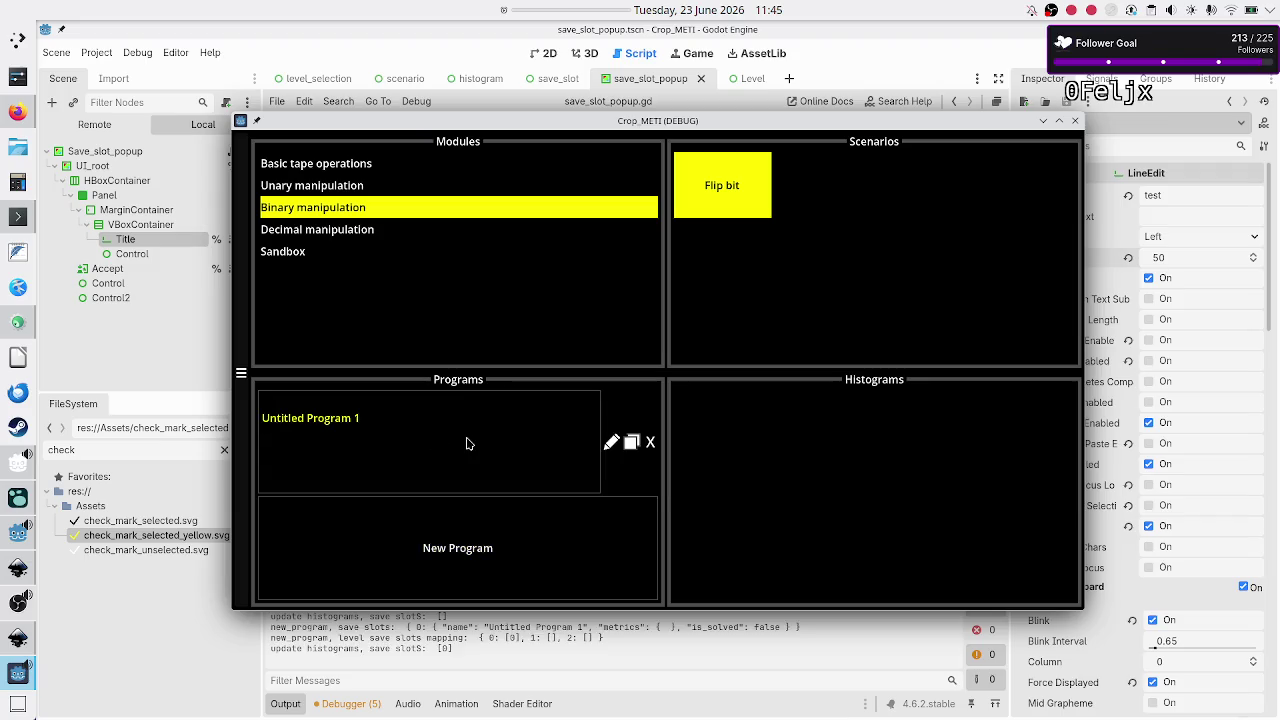
click(369, 425)
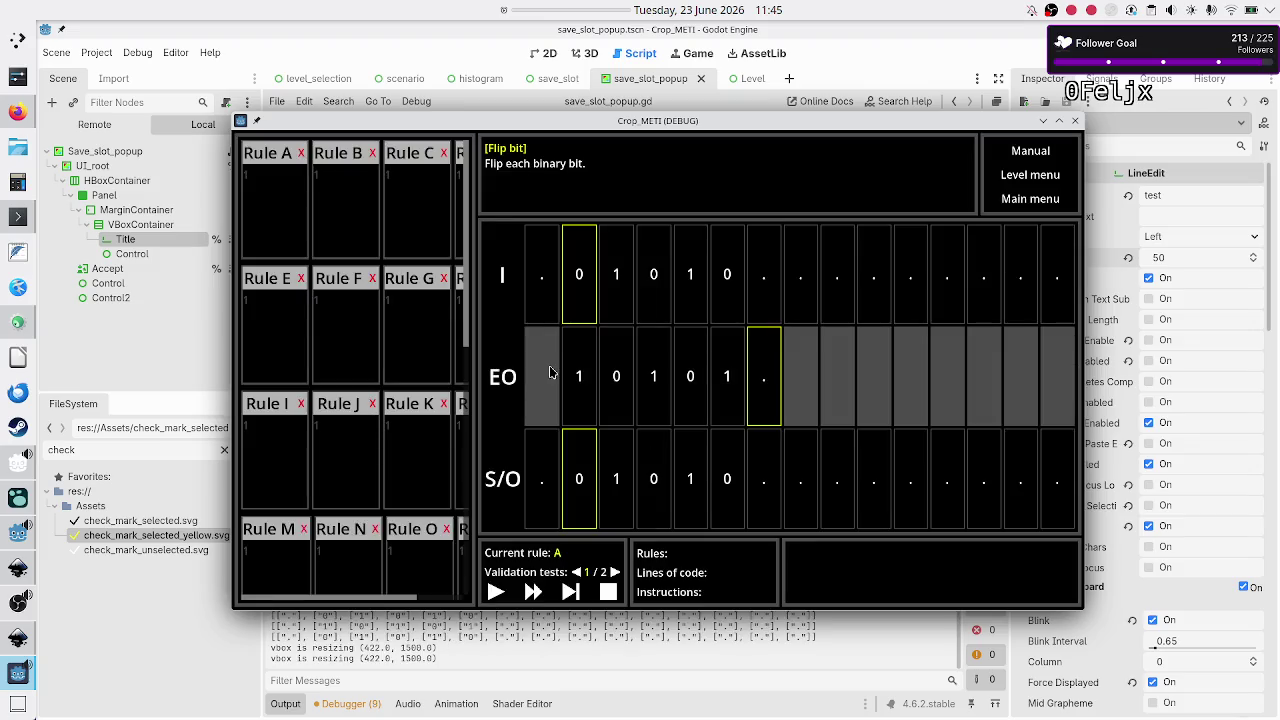
click(1056, 176)
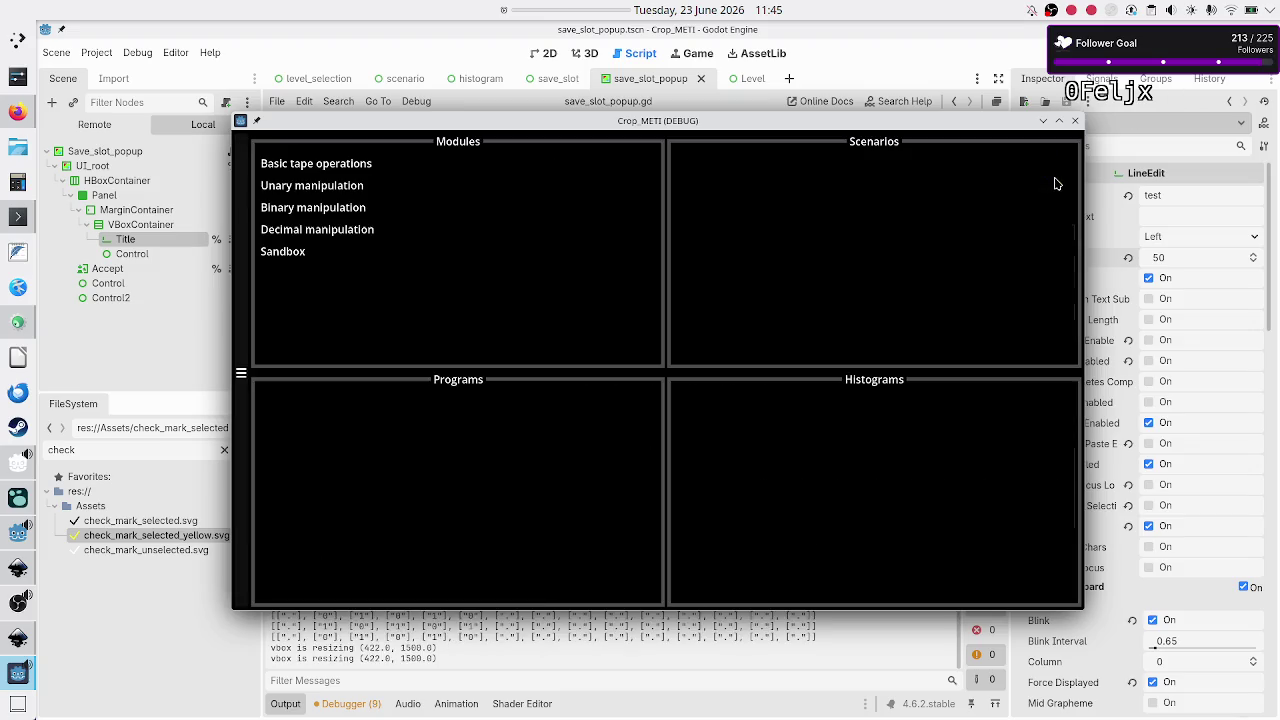
click(363, 171)
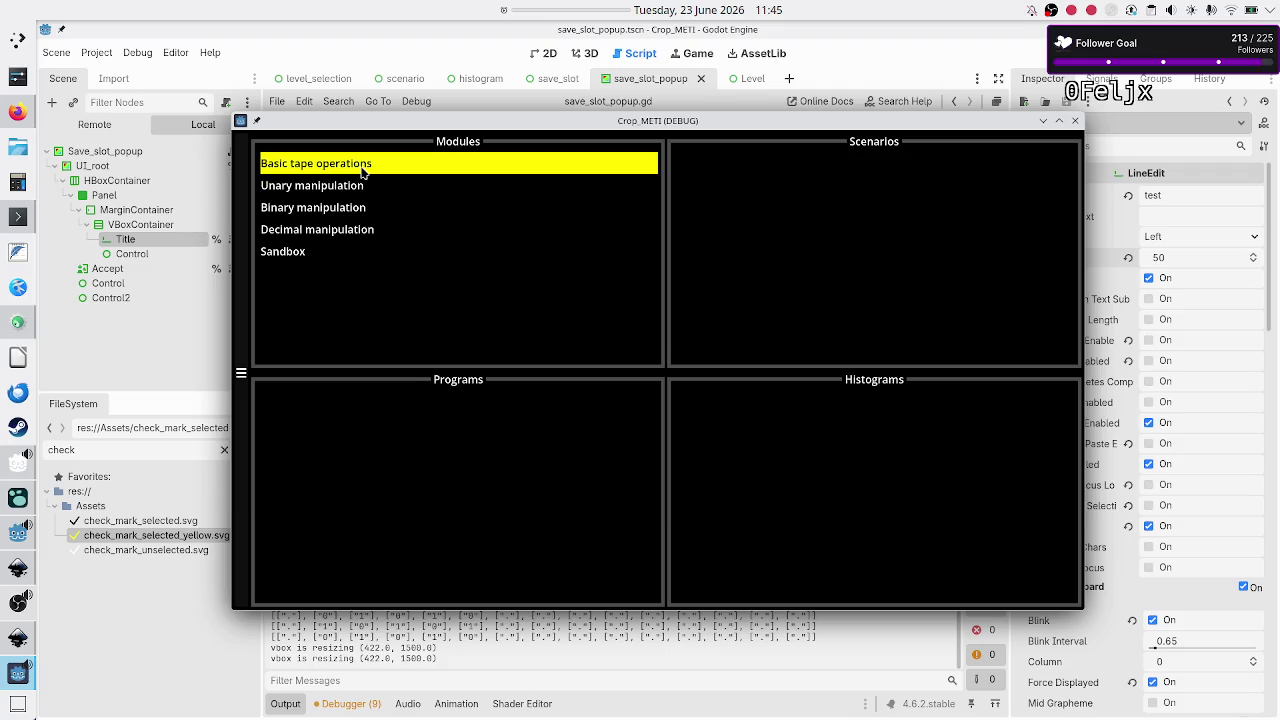
click(354, 211)
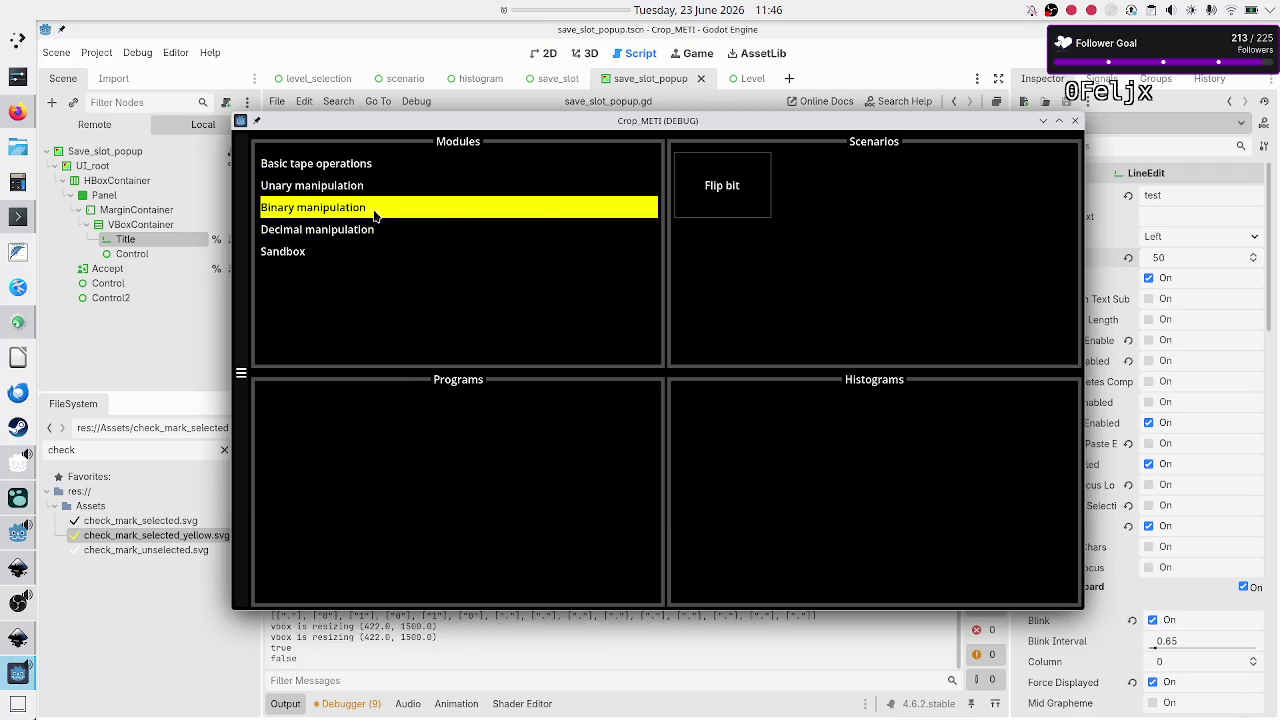
click(760, 214)
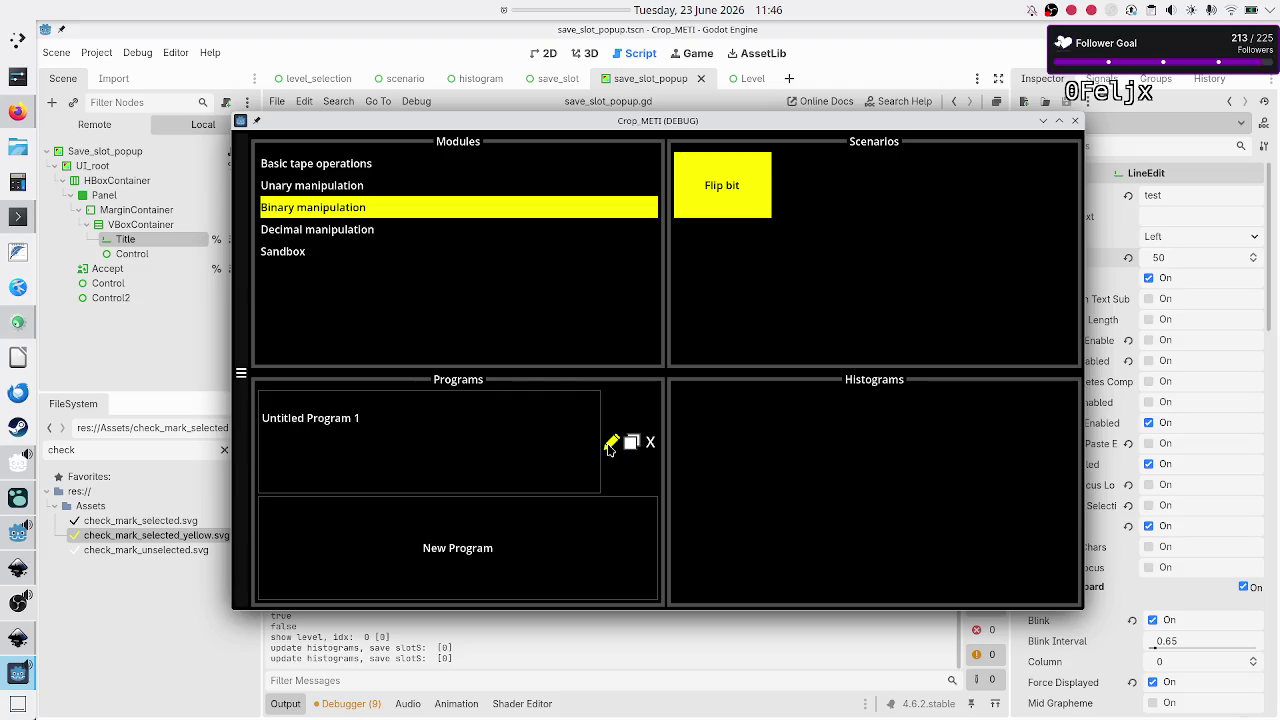
Step: Rename Untitled Program 1 to a long name starting 'and another very very long'
click(611, 444)
text(an)
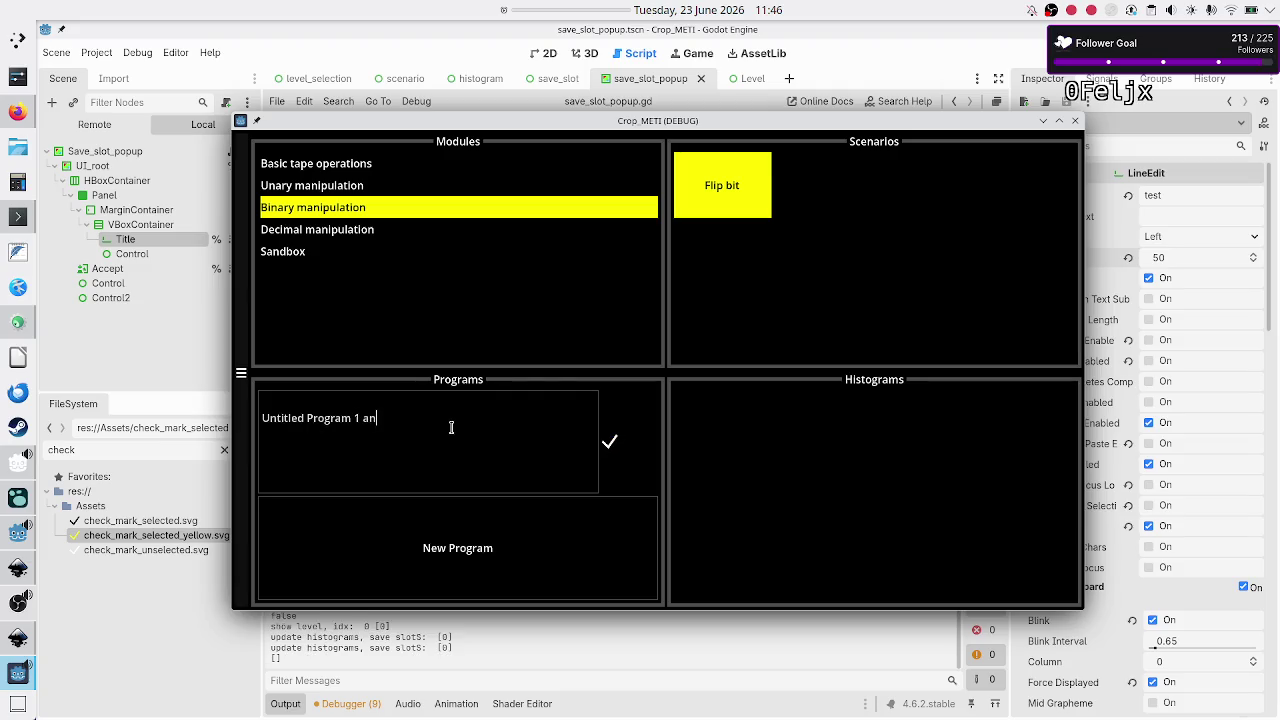
text(d another ver)
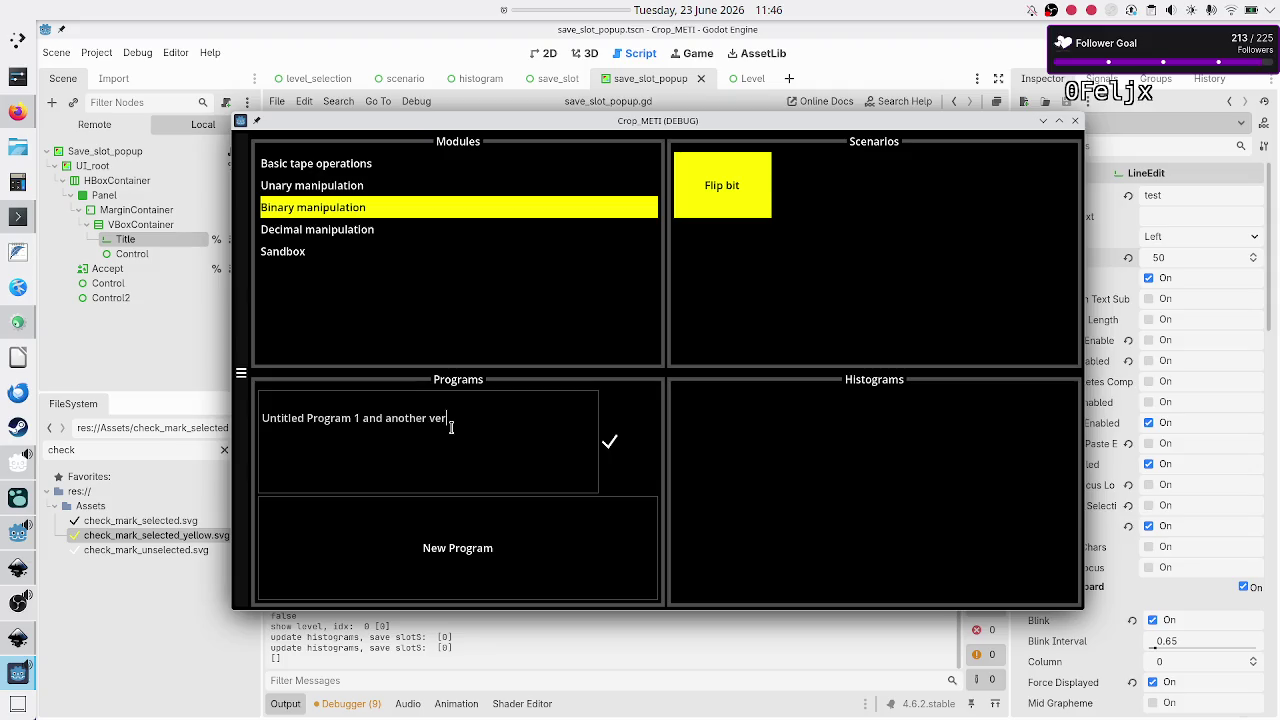
text(y very long su)
text(bs)
key(BackSpace)
key(BackSpace)
key(BackSpace)
text(aaaa)
key(BackSpace)
key(BackSpace)
key(BackSpace)
text(blab)
click(609, 447)
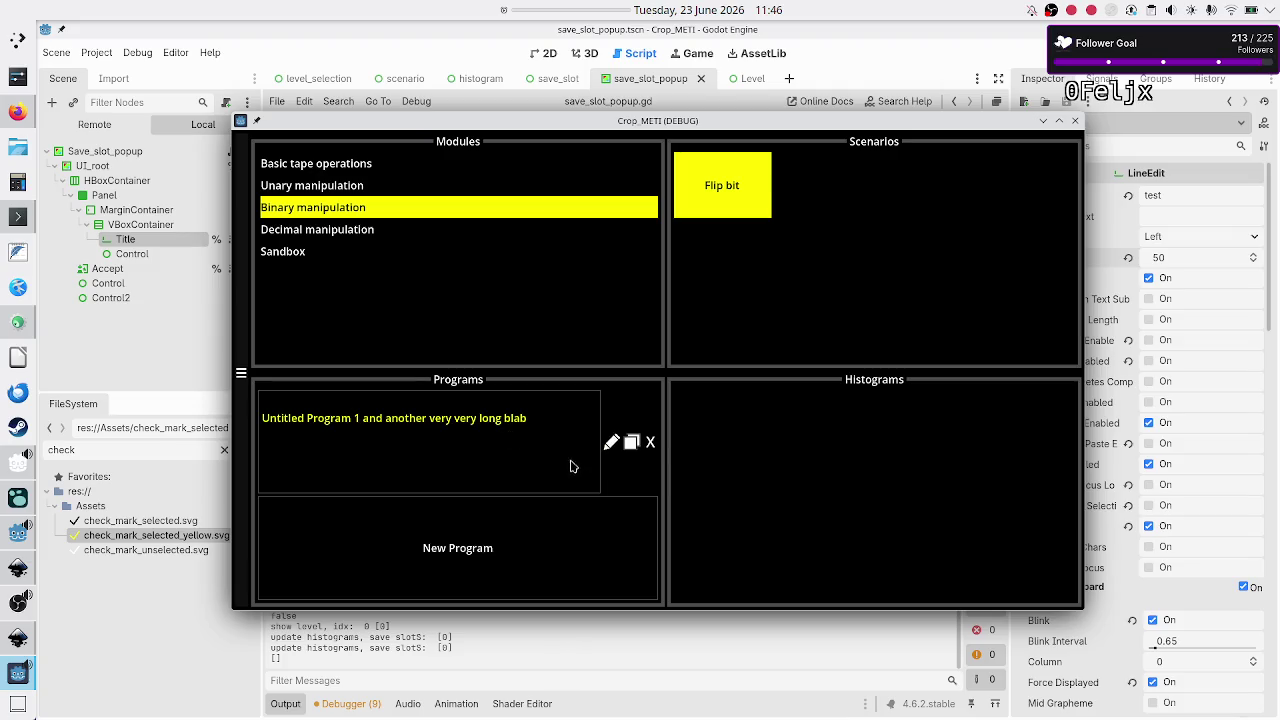
Step: Duplicate the long-named program, rename the copy ending in 'c', then delete that copy
click(632, 444)
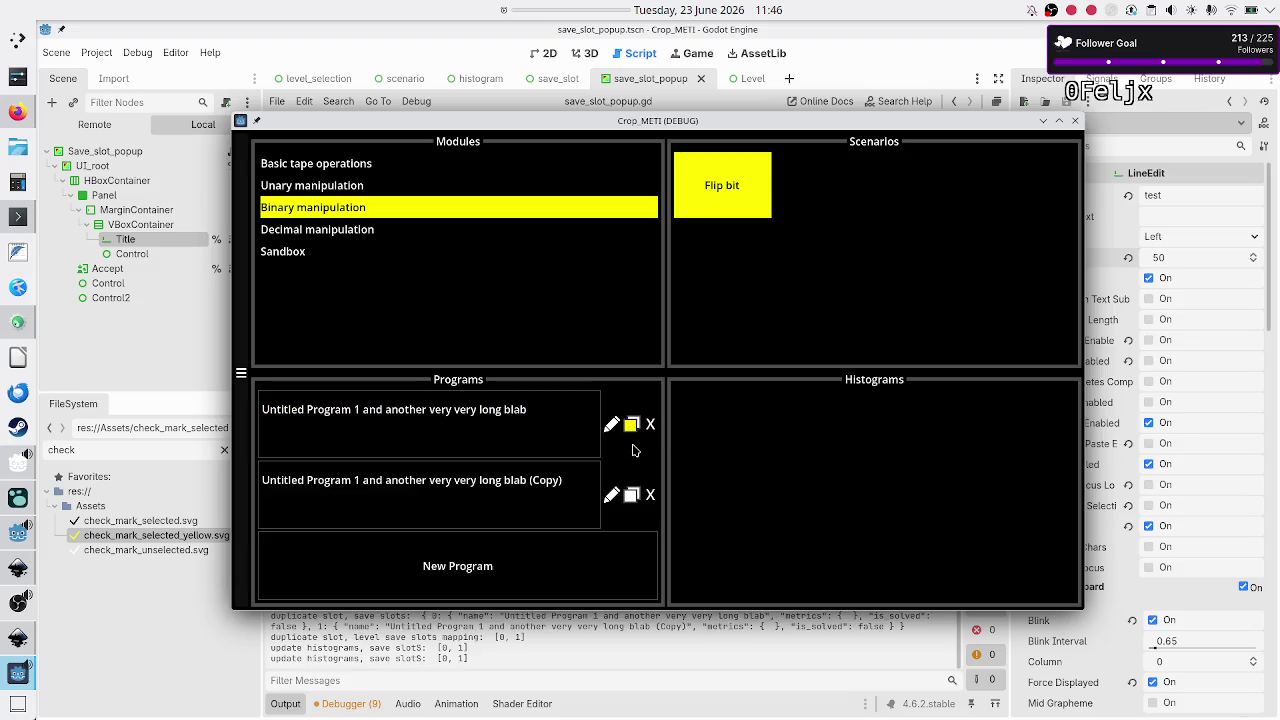
click(613, 496)
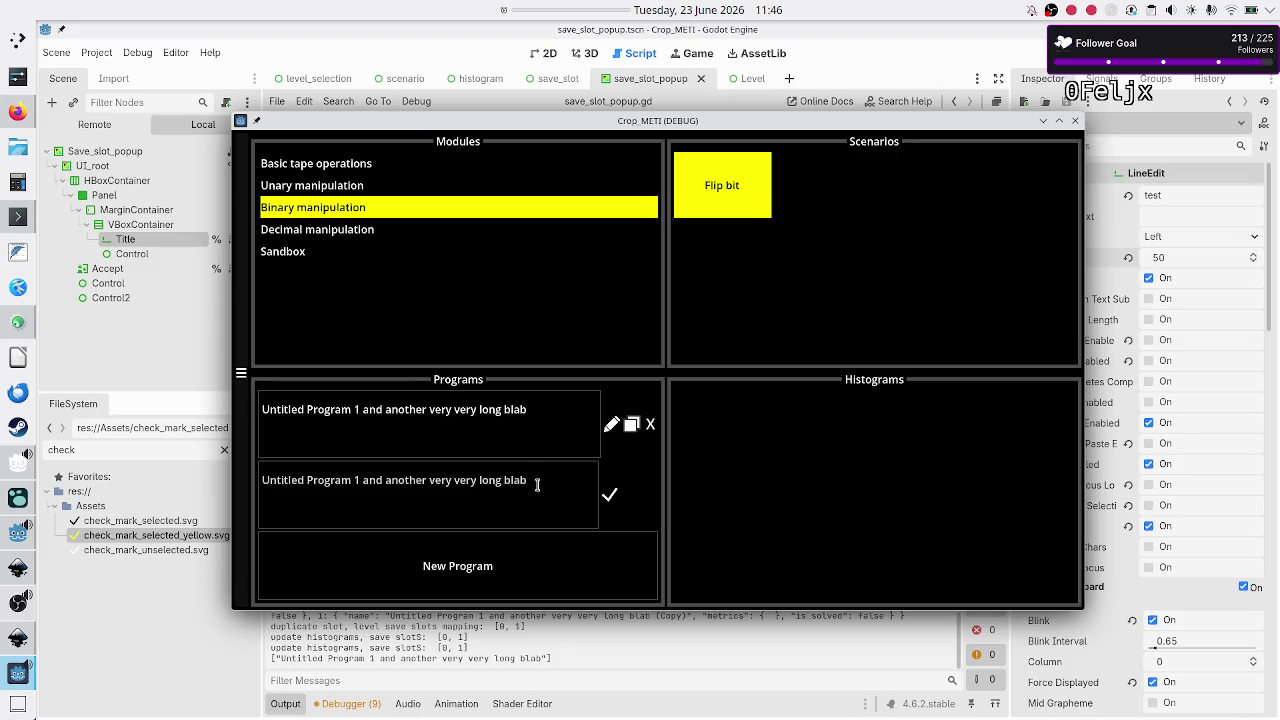
key(BackSpace)
text(c)
key(Return)
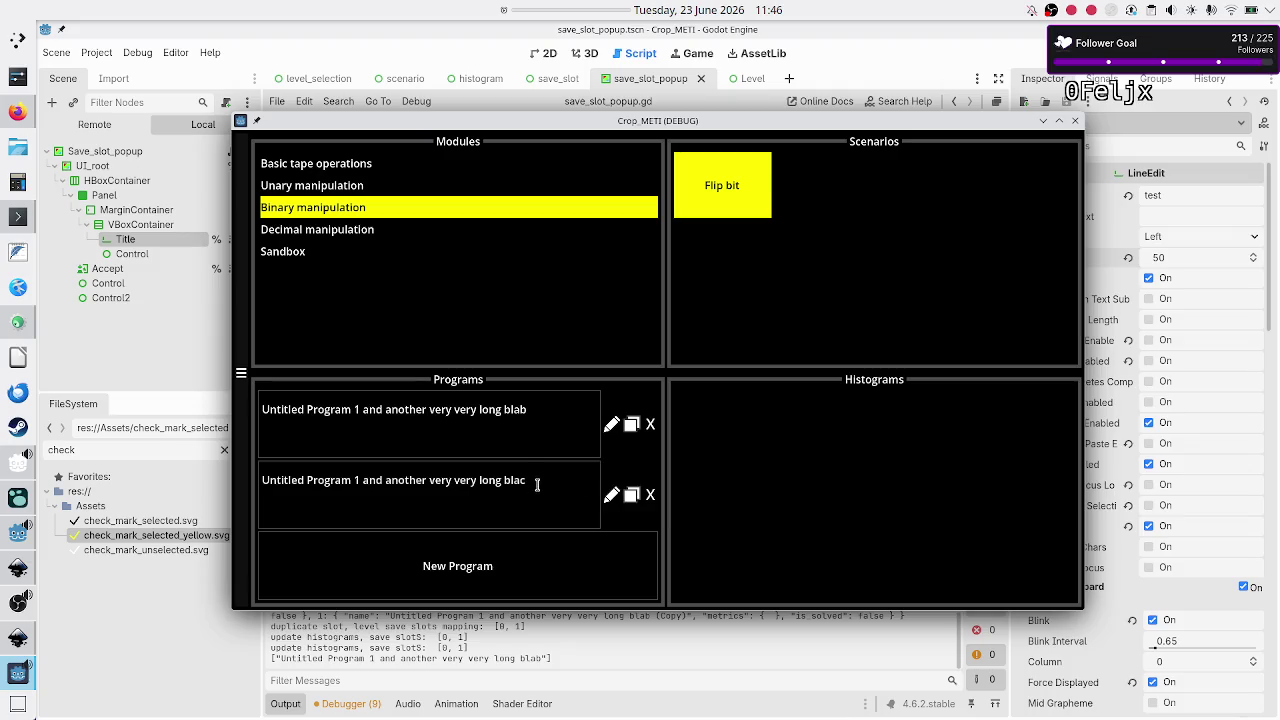
click(650, 495)
Step: Duplicate the long-named program four times in a row, then stop the game
click(632, 442)
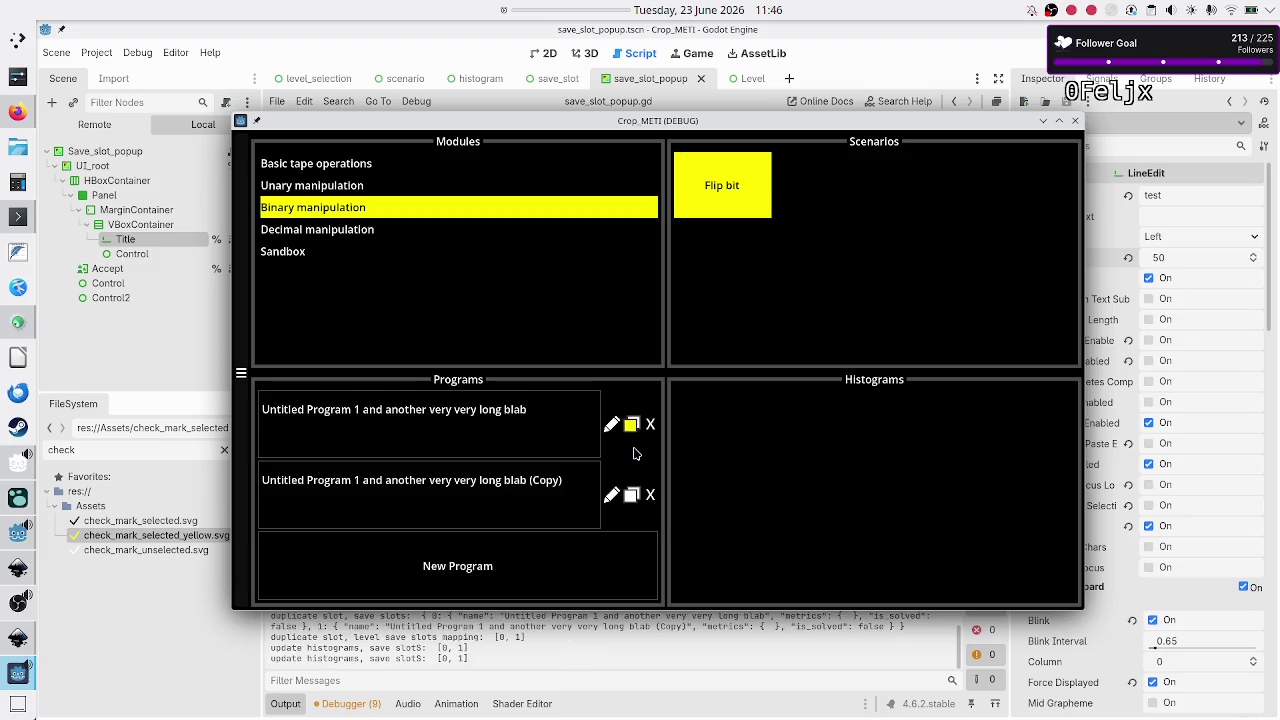
click(632, 496)
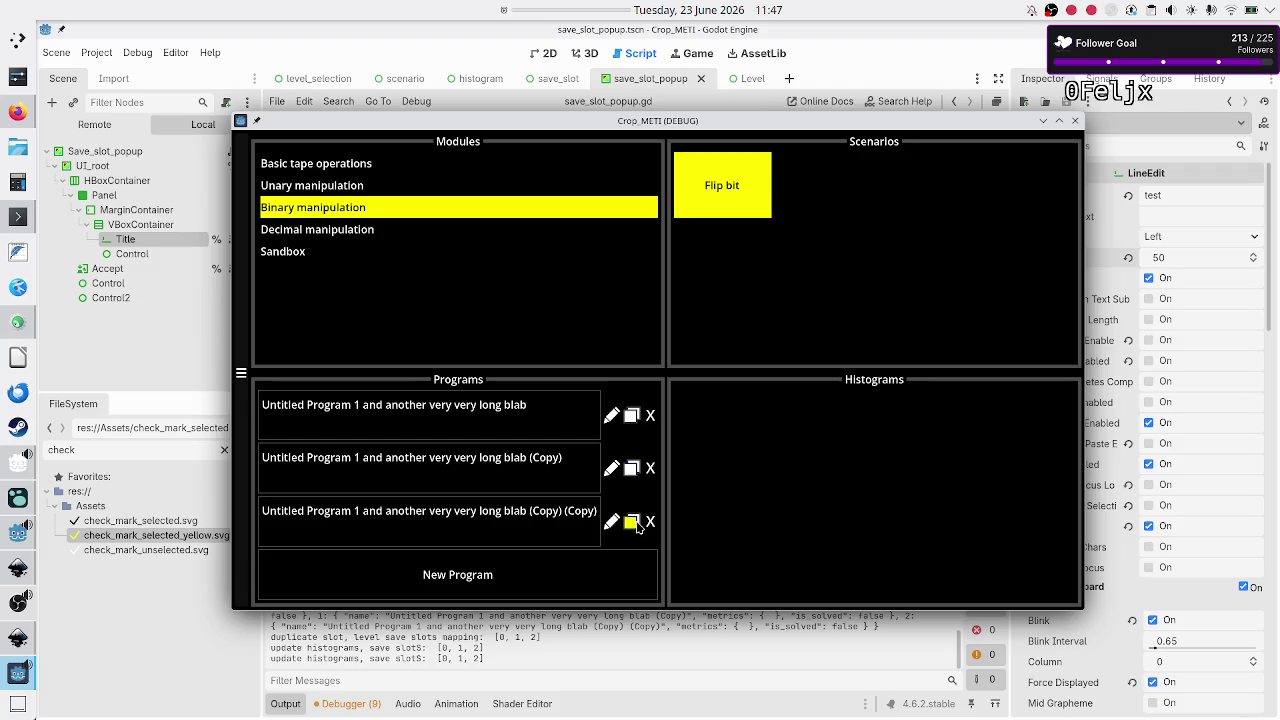
click(633, 518)
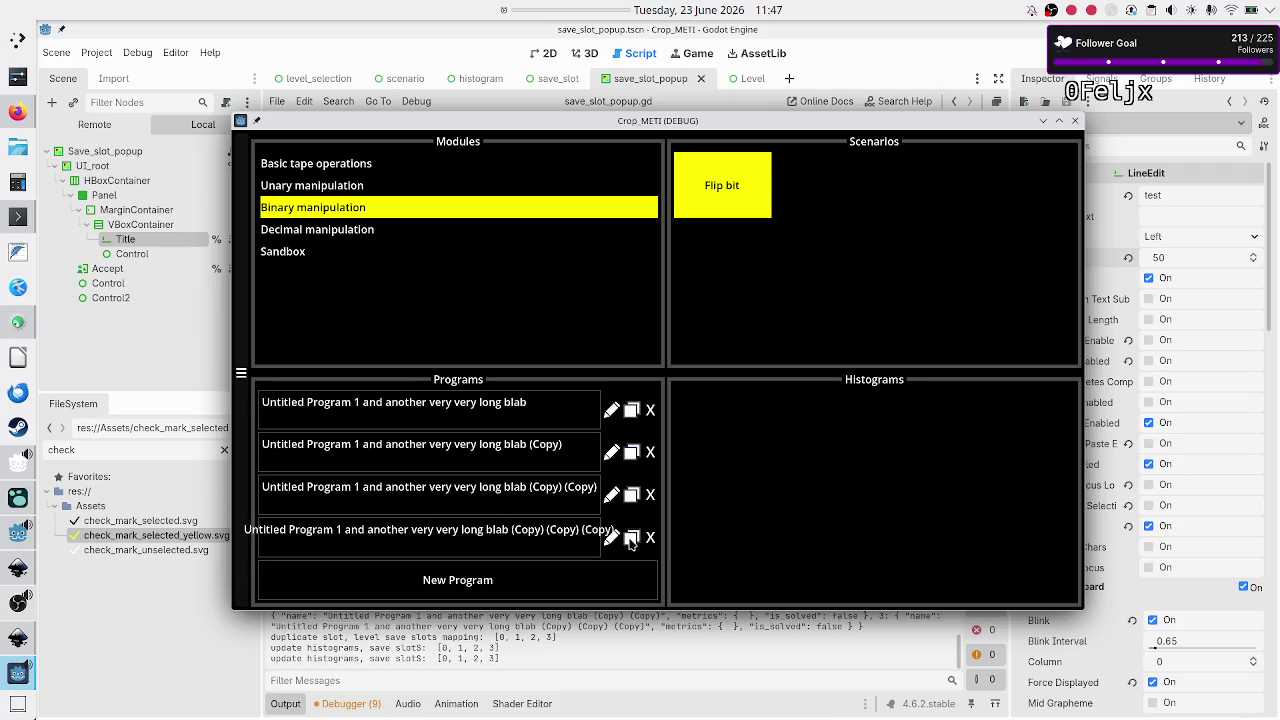
click(632, 539)
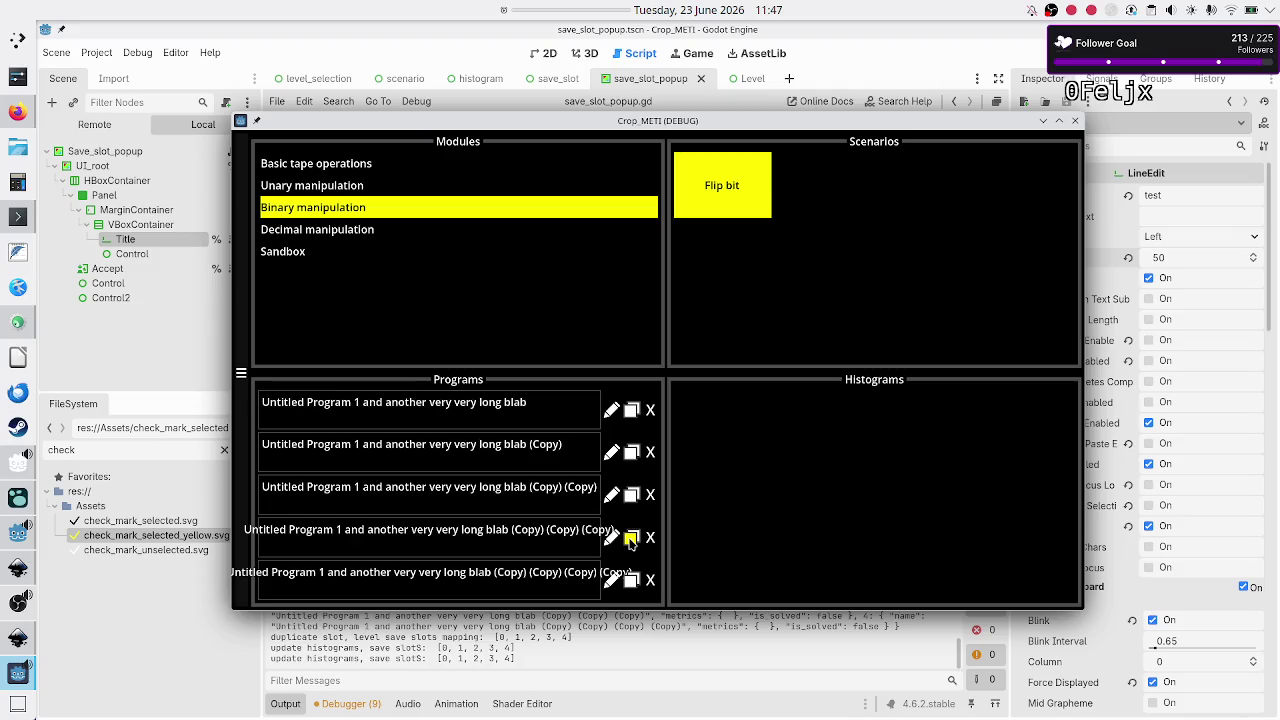
key(F8)
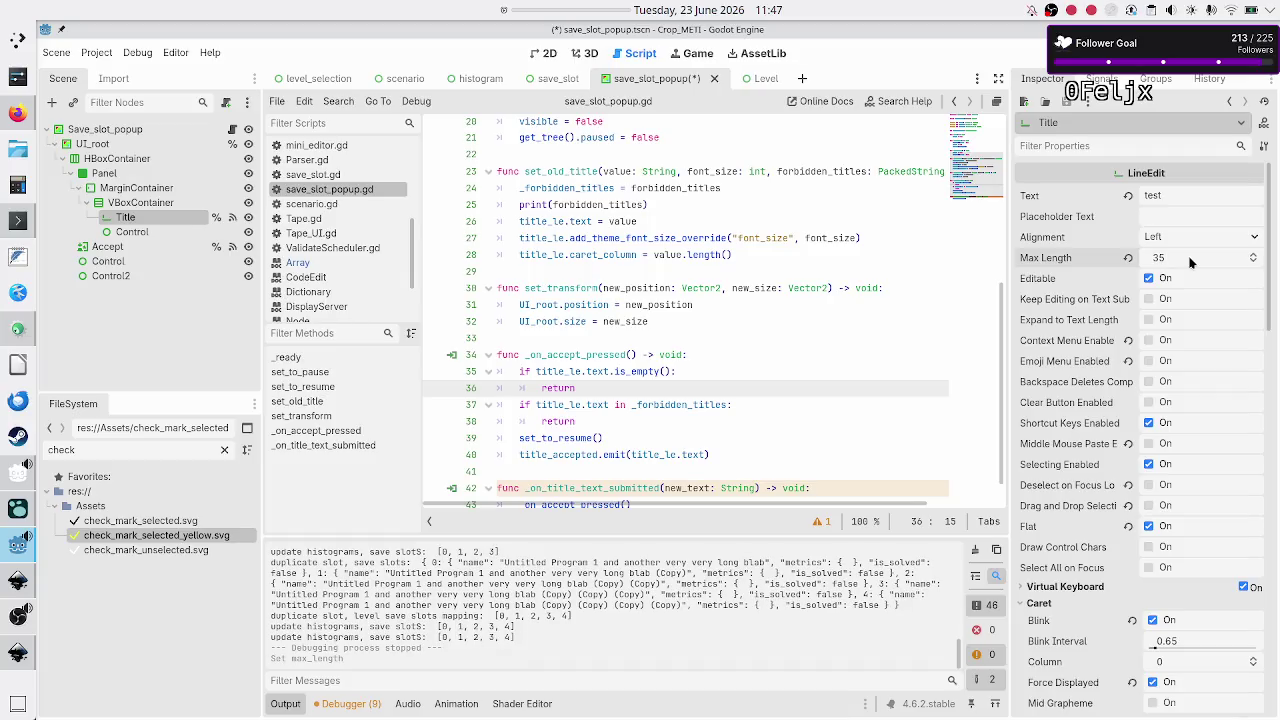
Step: Close the running game and revert the Title field's Max Length to its default 0
click(1042, 56)
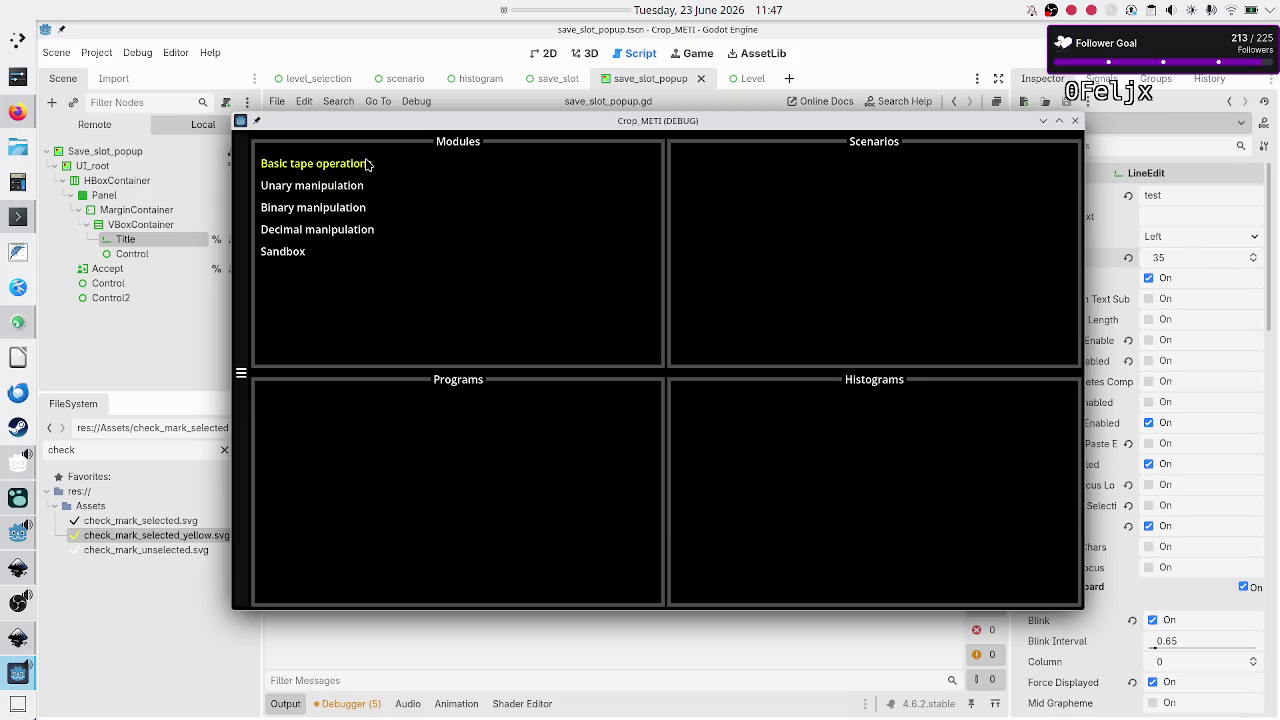
click(1075, 120)
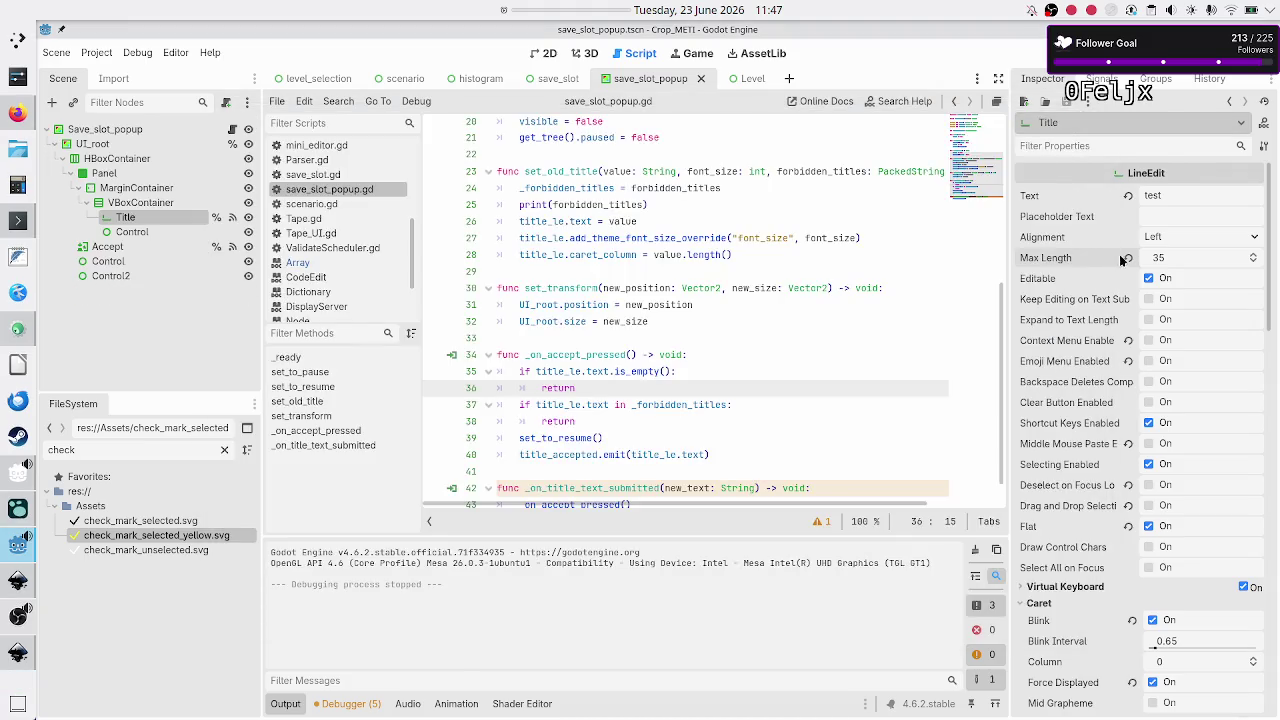
click(1130, 257)
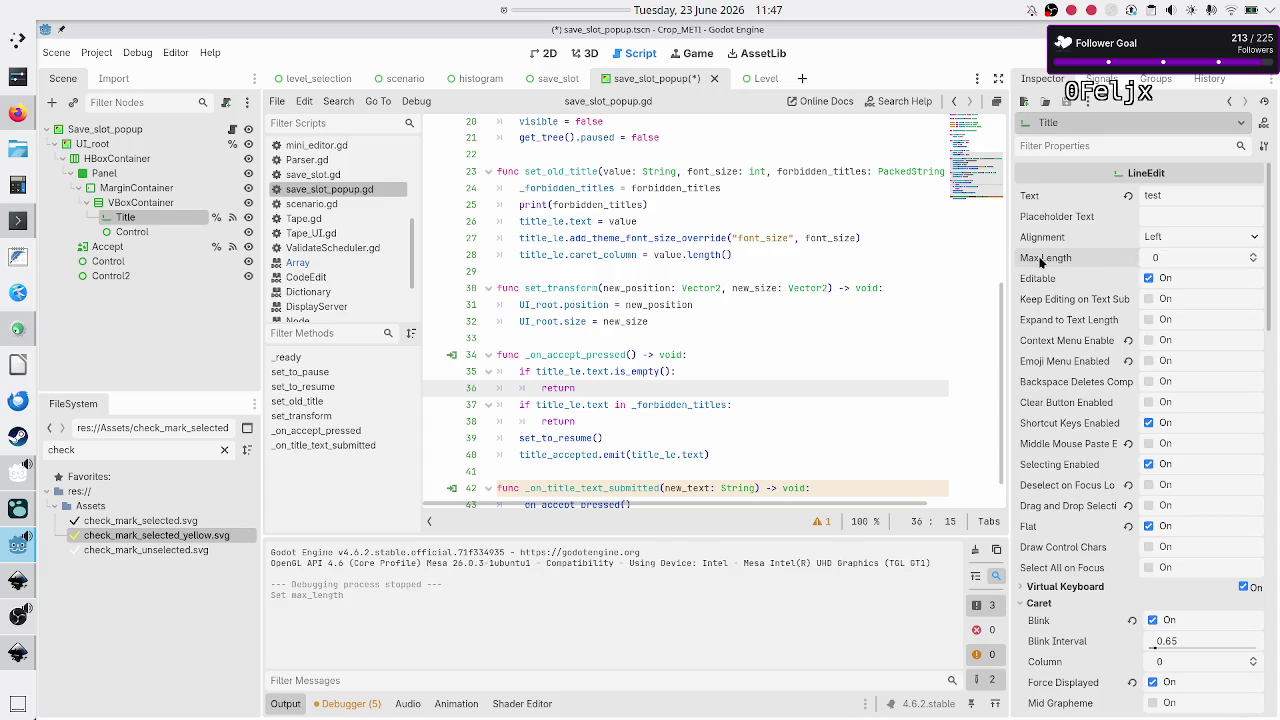
mouse_move(1040, 261)
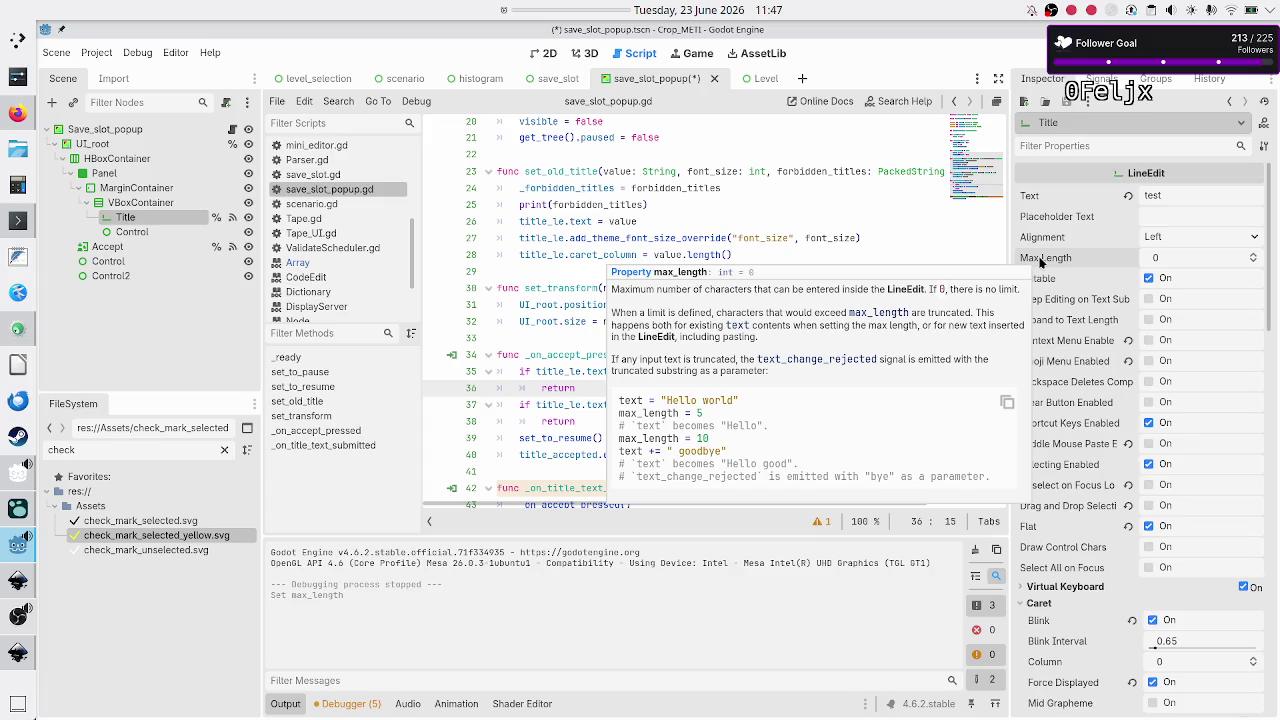
click(232, 129)
Step: Add the comment '#BUG: this won't work on bigger font sizes' at the top of _ready
scroll(620, 195, up, 3)
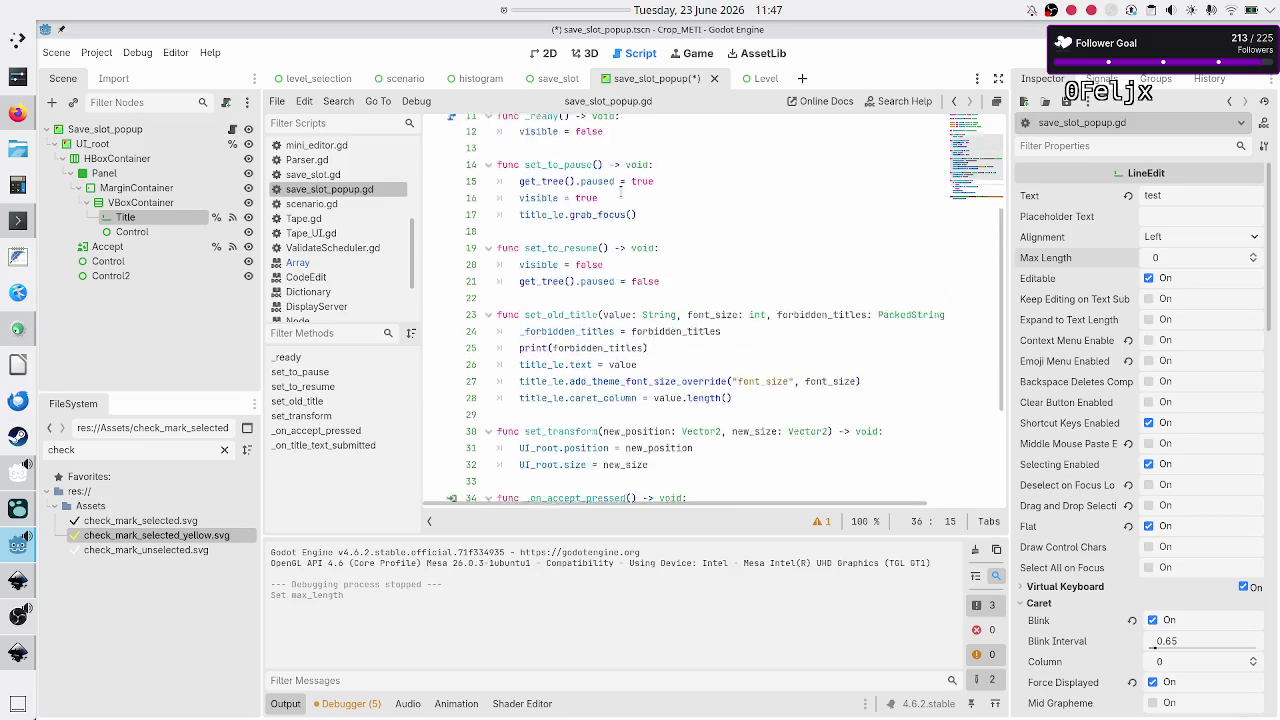
scroll(620, 195, up, 3)
click(631, 291)
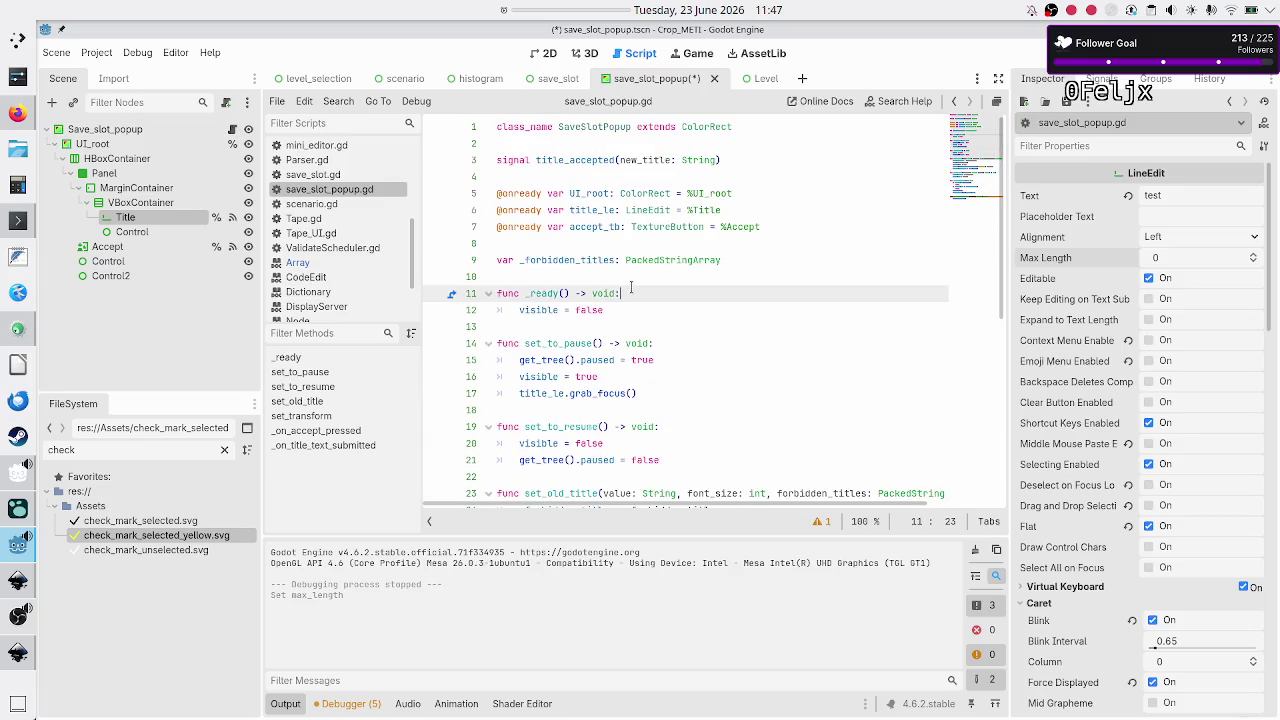
key(Return)
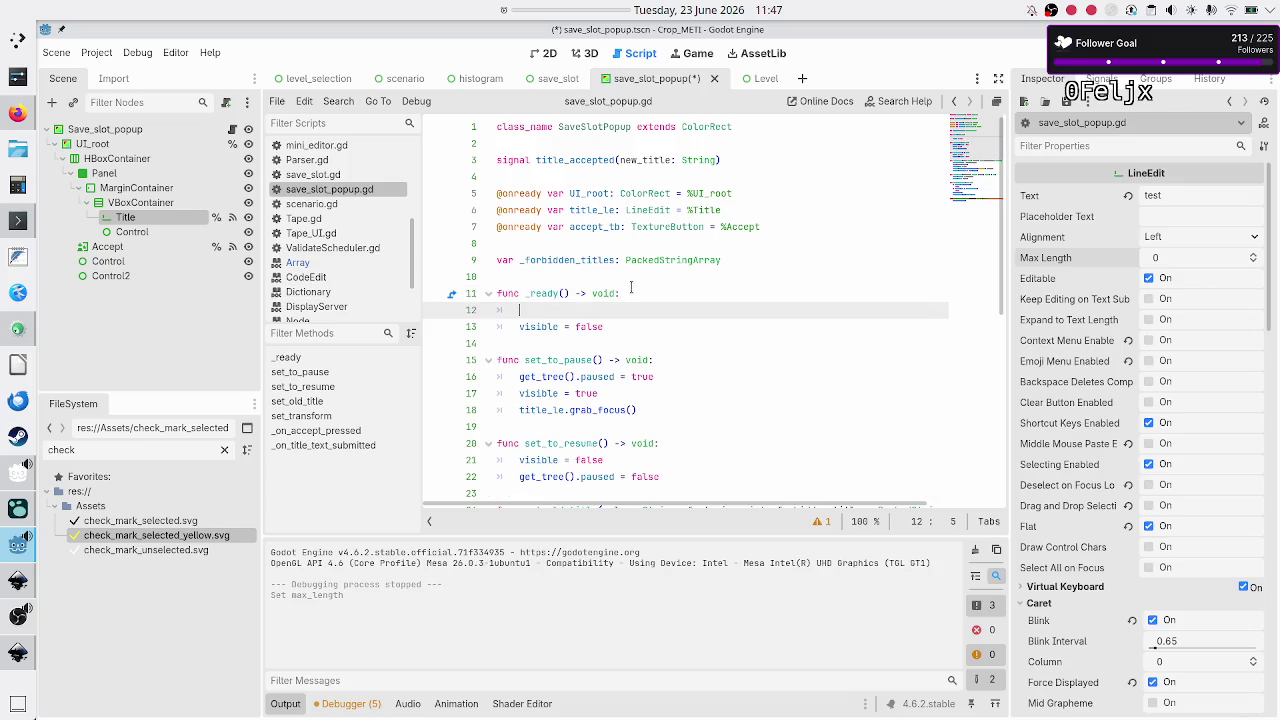
text(#TODO:)
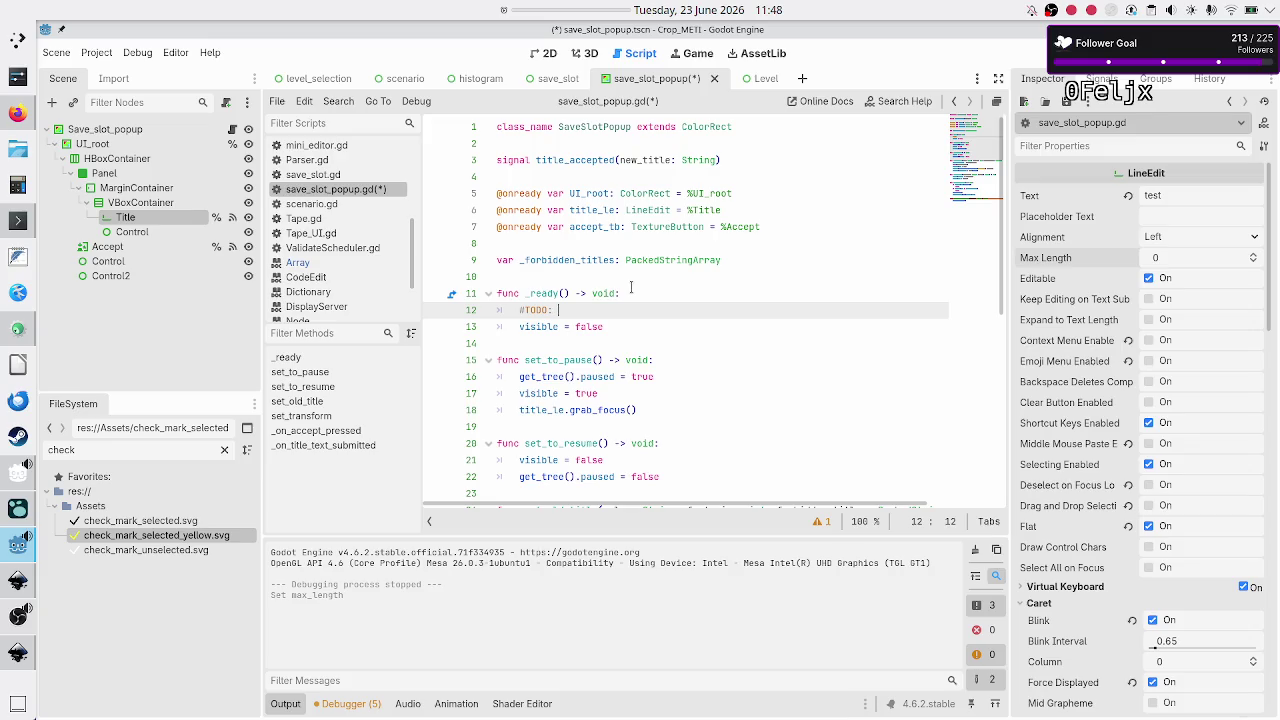
text(ugly worka)
text(round for )
text(beta v.)
key(BackSpace)
key(BackSpace)
key(BackSpace)
key(BackSpace)
text(ODO/FIX:)
key(BackSpace)
key(BackSpace)
key(BackSpace)
text(BUG)
text(: )
text(this )
text(breaks)
key(BackSpace)
key(BackSpace)
key(BackSpace)
text(won't work on b)
text(igger font si)
text(zes)
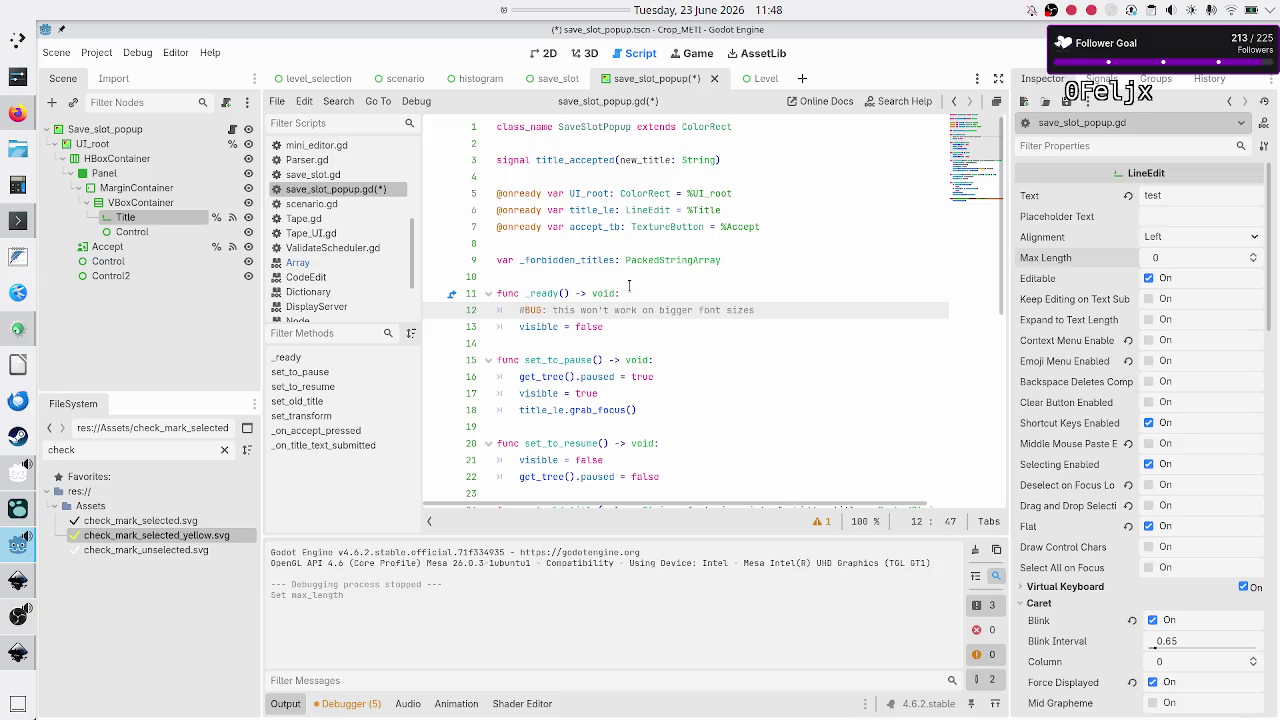
Step: Add 'title_le.max_length = 35' below the comment and save the script
key(Return)
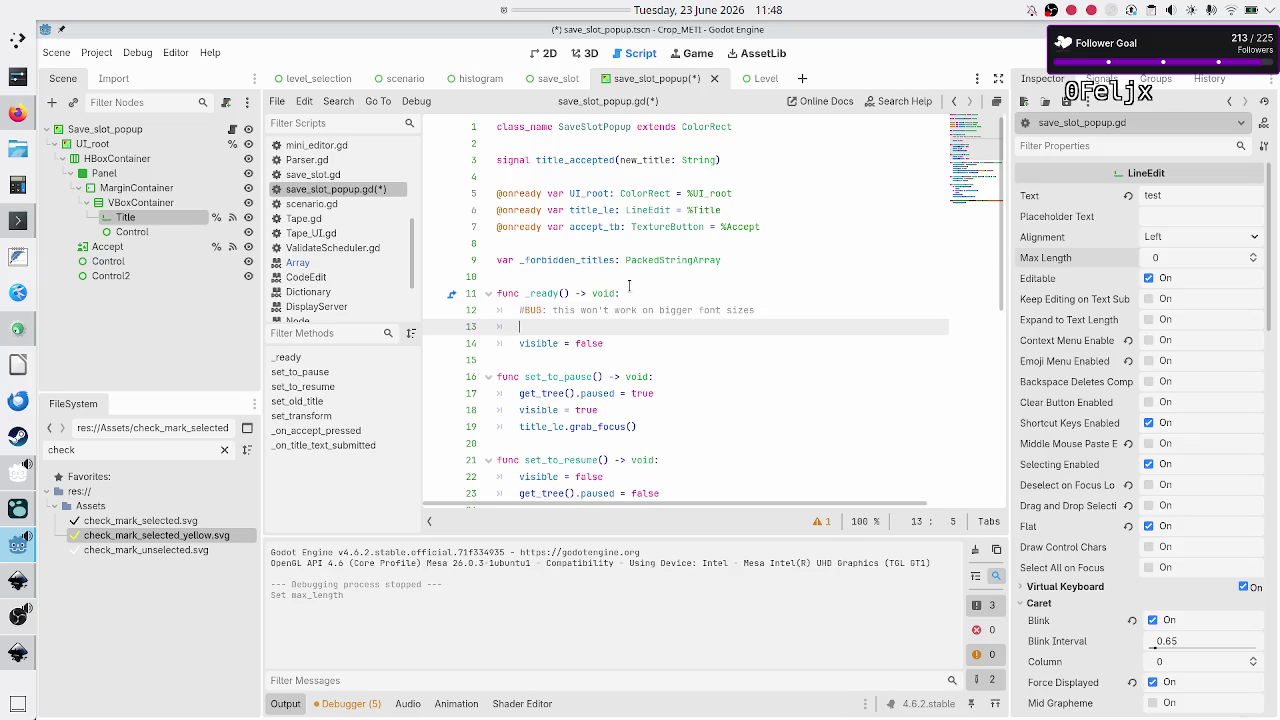
text(title)
text(_le.)
text(max)
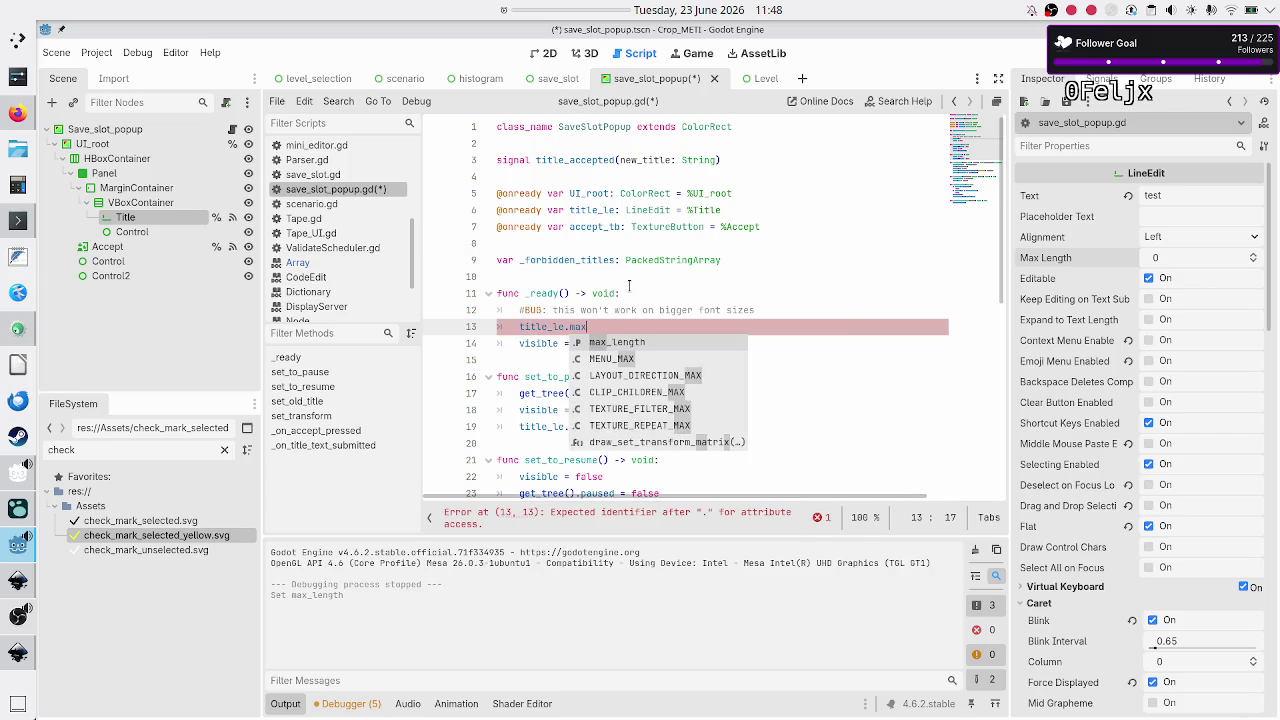
text(_length = 35)
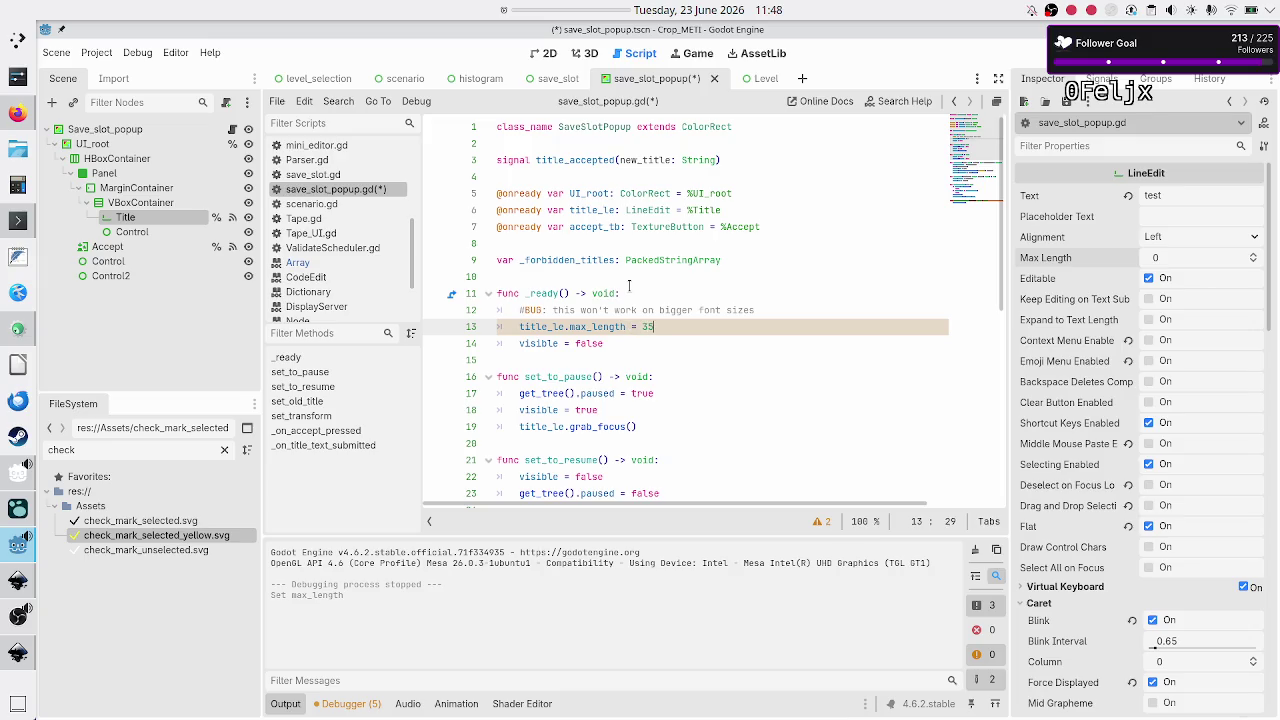
key(ctrl+s)
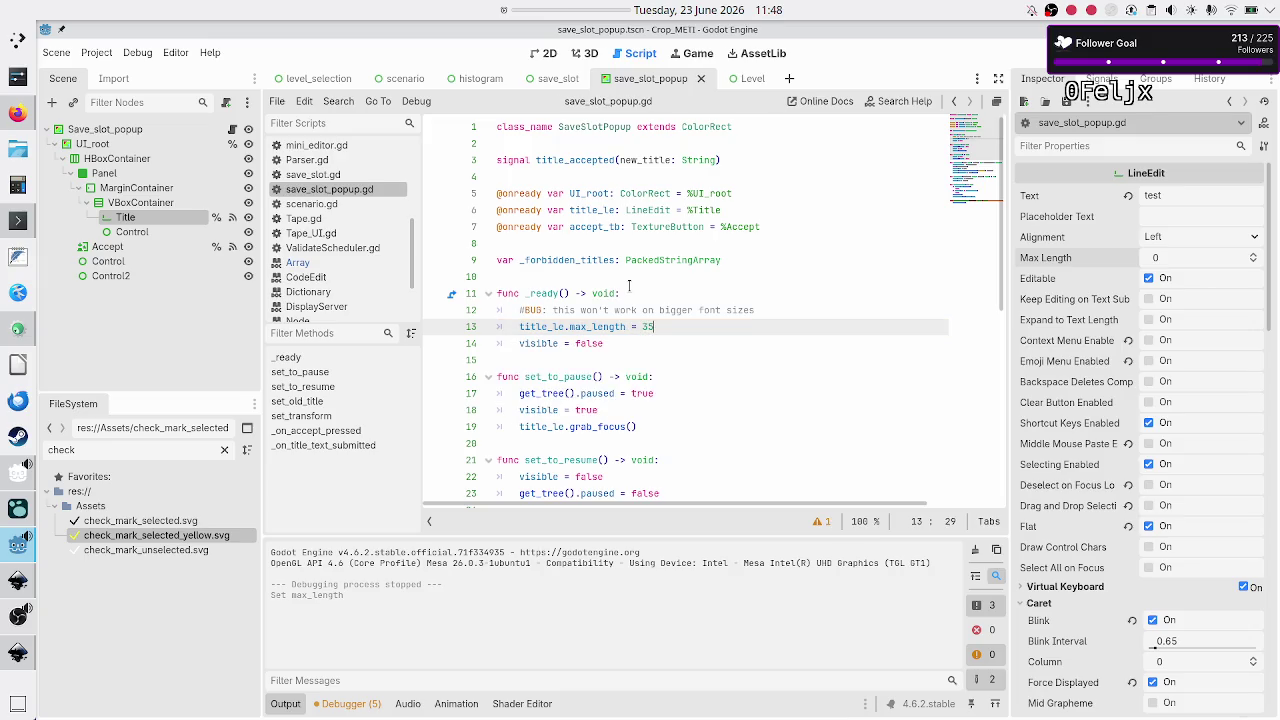
Step: Run the game and create a new program under Binary manipulation > Flip bit
key(F5)
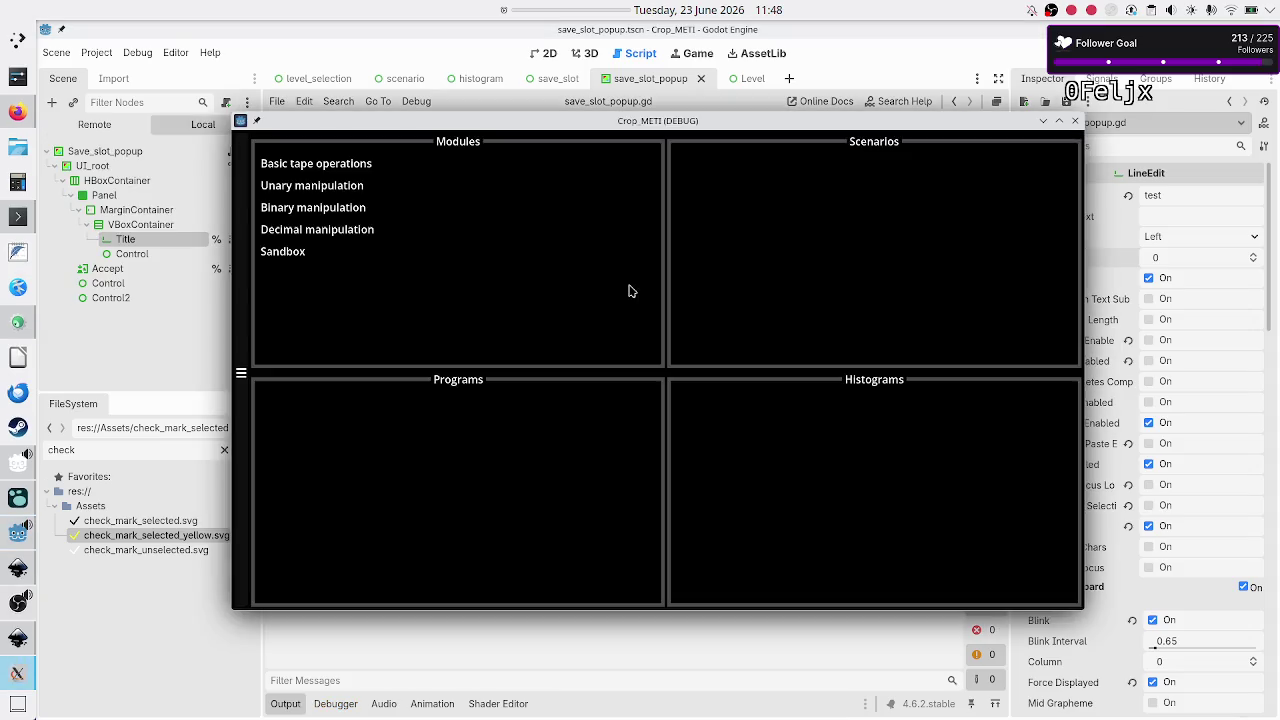
click(336, 207)
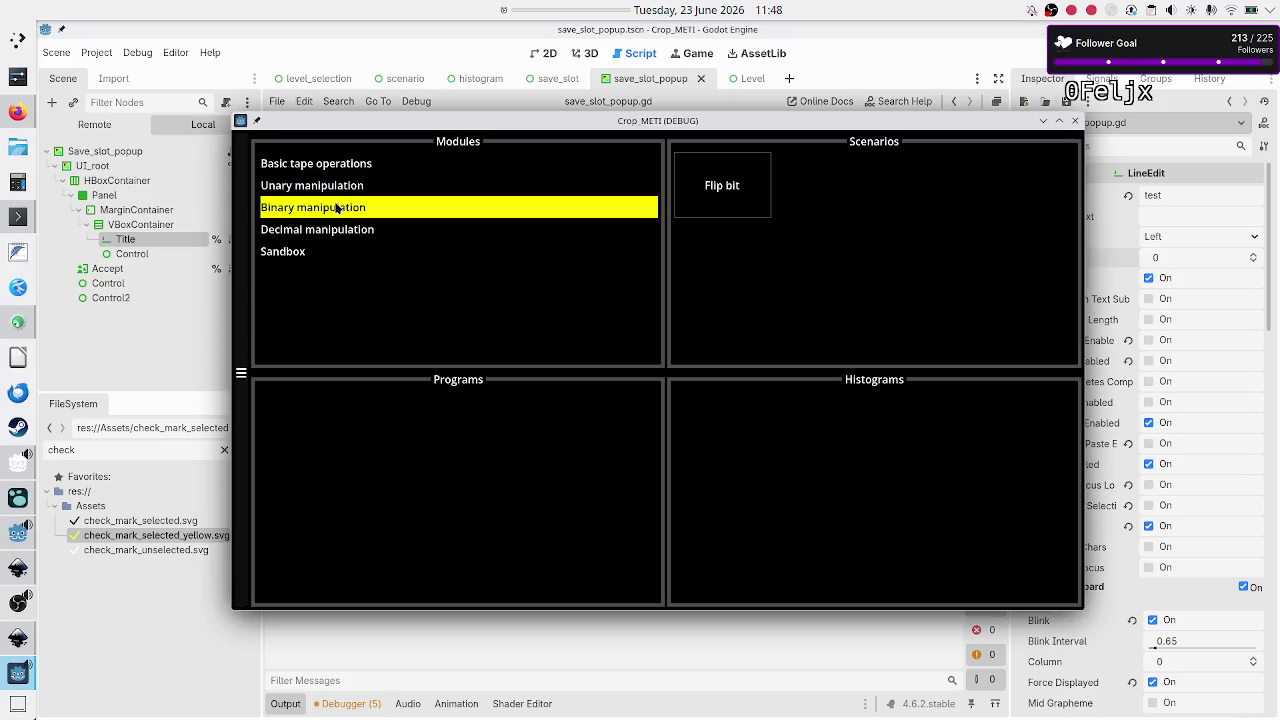
click(715, 206)
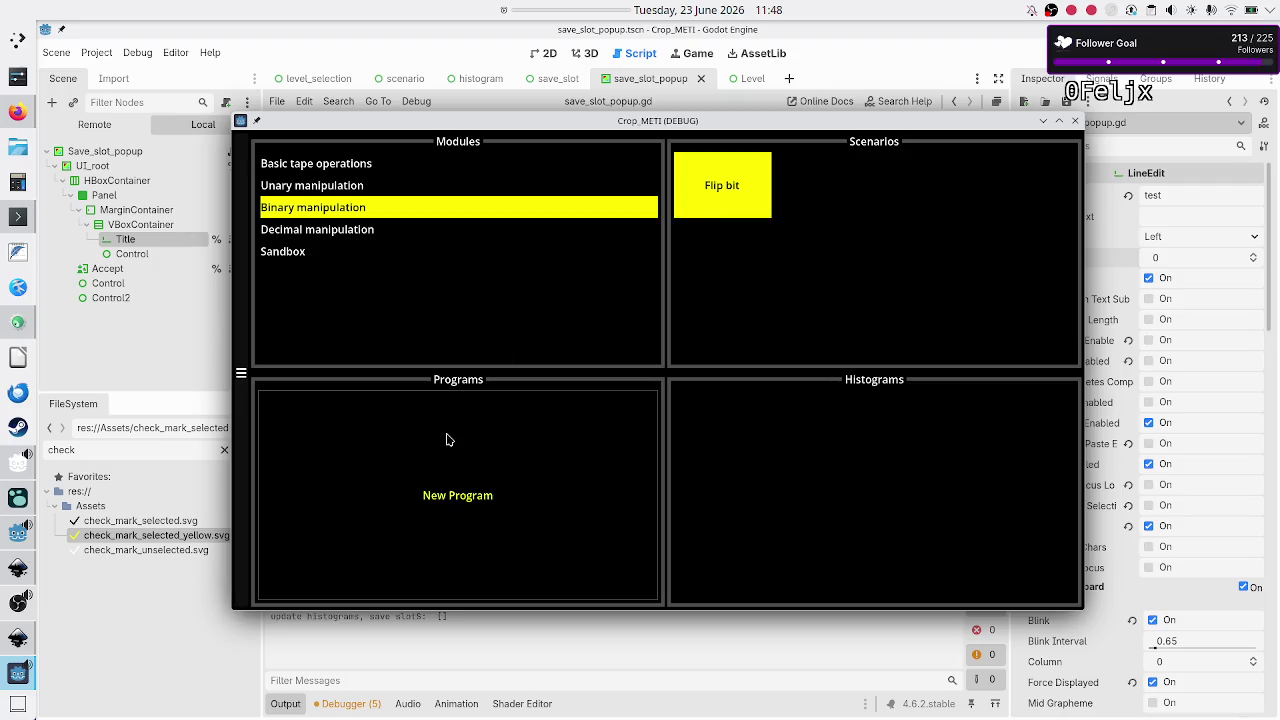
click(425, 496)
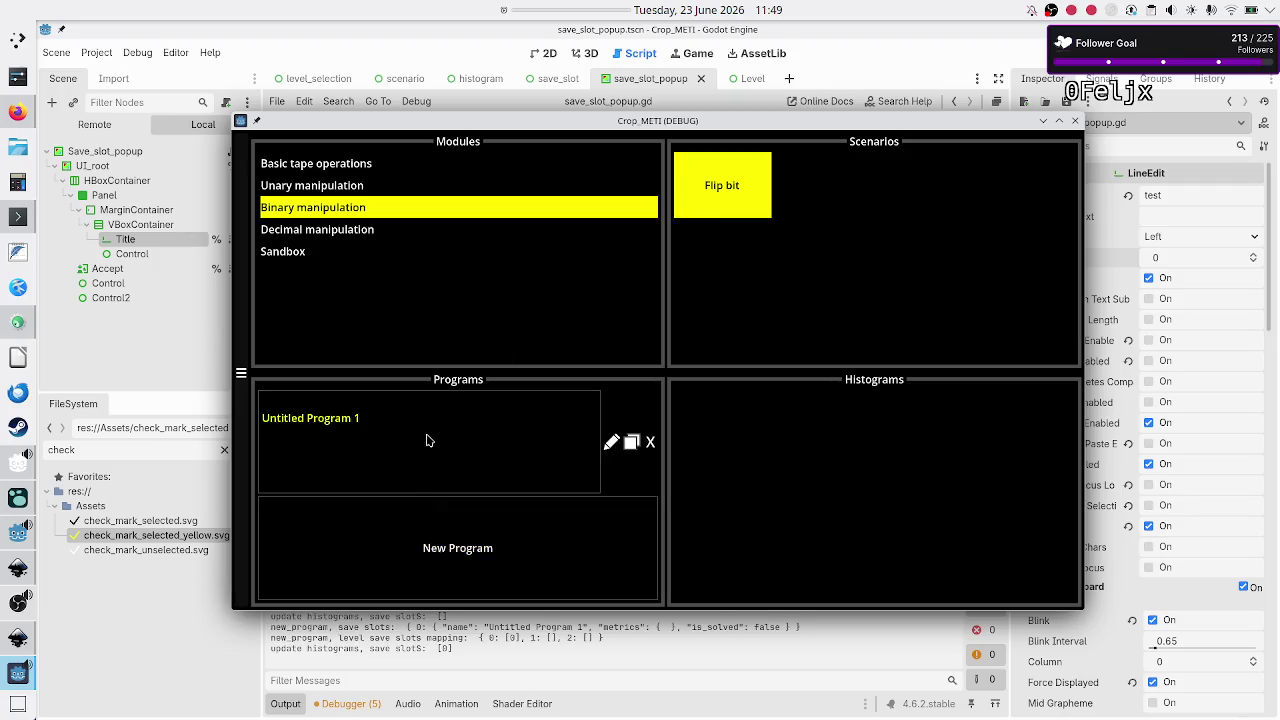
Step: Rename Untitled Program 1 to a long name ending 'and another very'
click(611, 442)
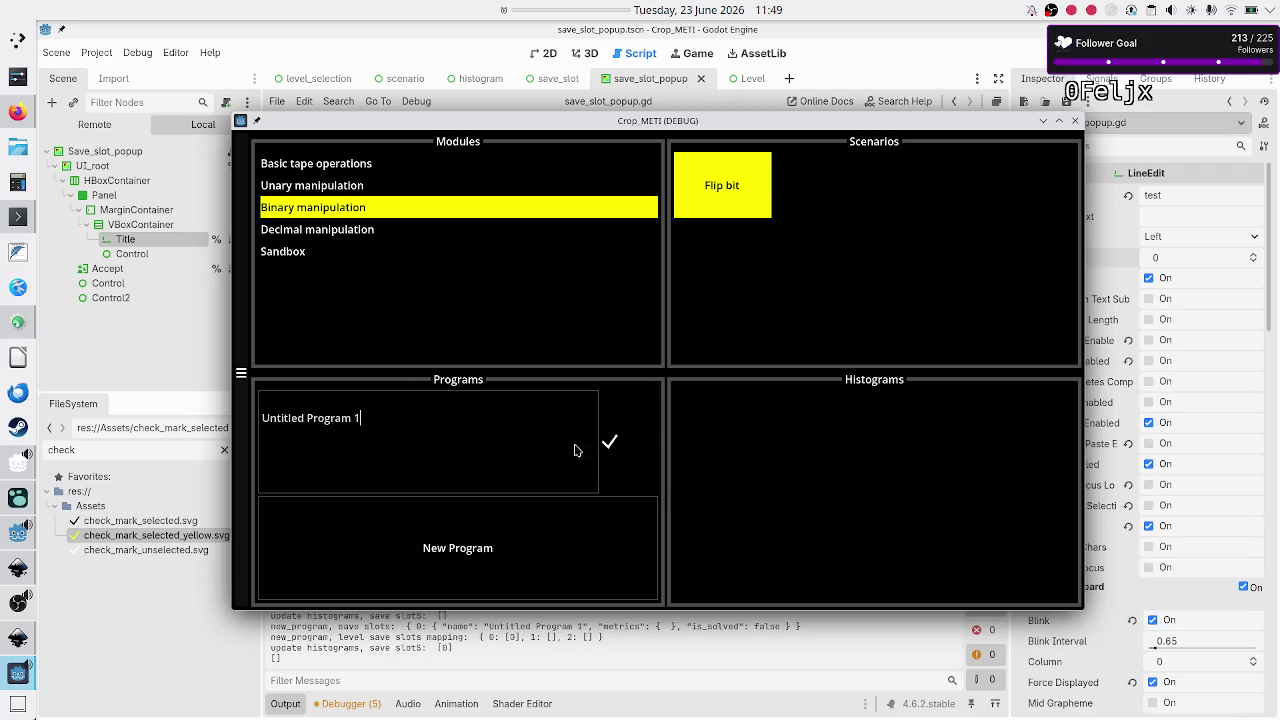
text( and another ve)
text(ry)
key(BackSpace)
text(y)
key(Return)
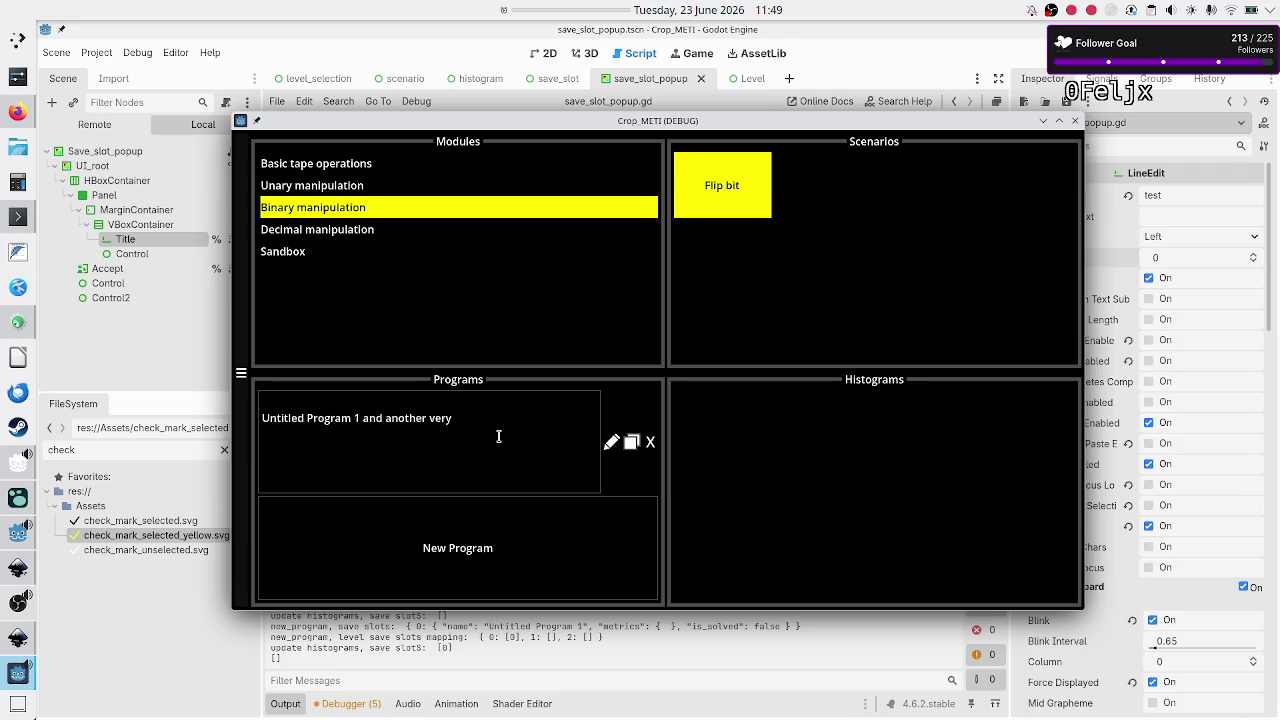
Step: Duplicate the program four times, shorten the fourth program's name, and close the game
click(630, 428)
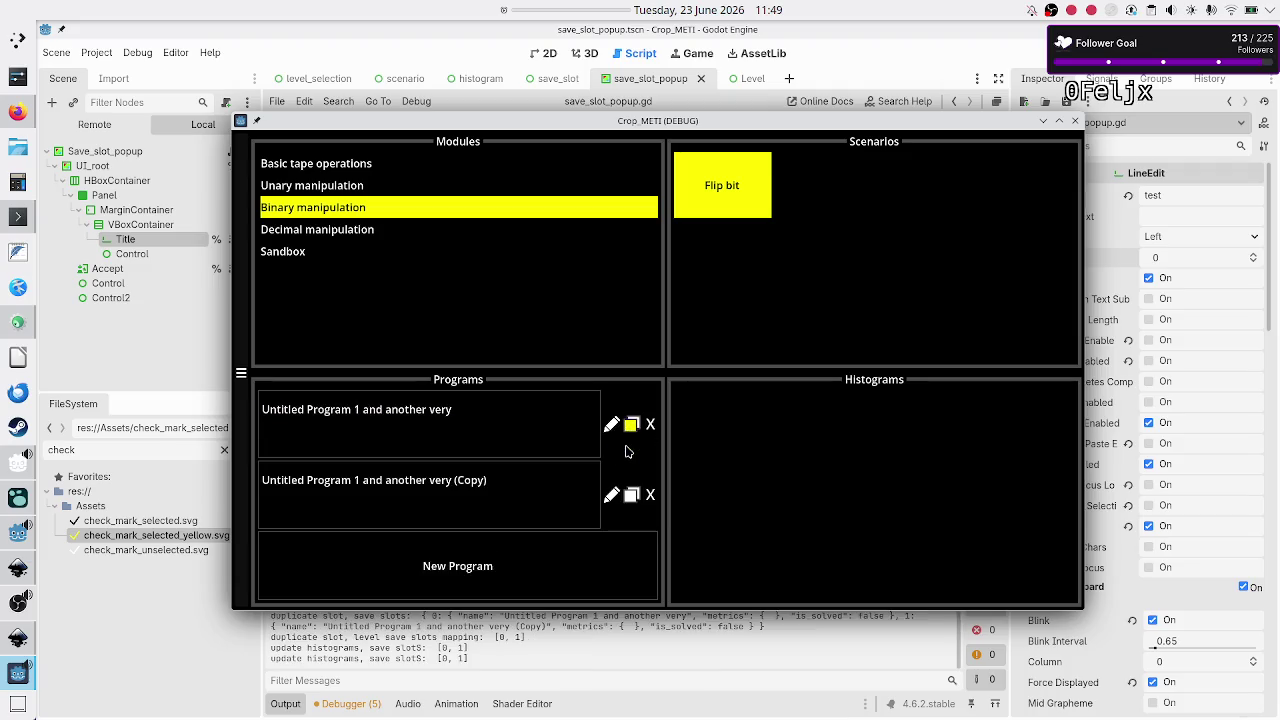
click(631, 495)
click(632, 524)
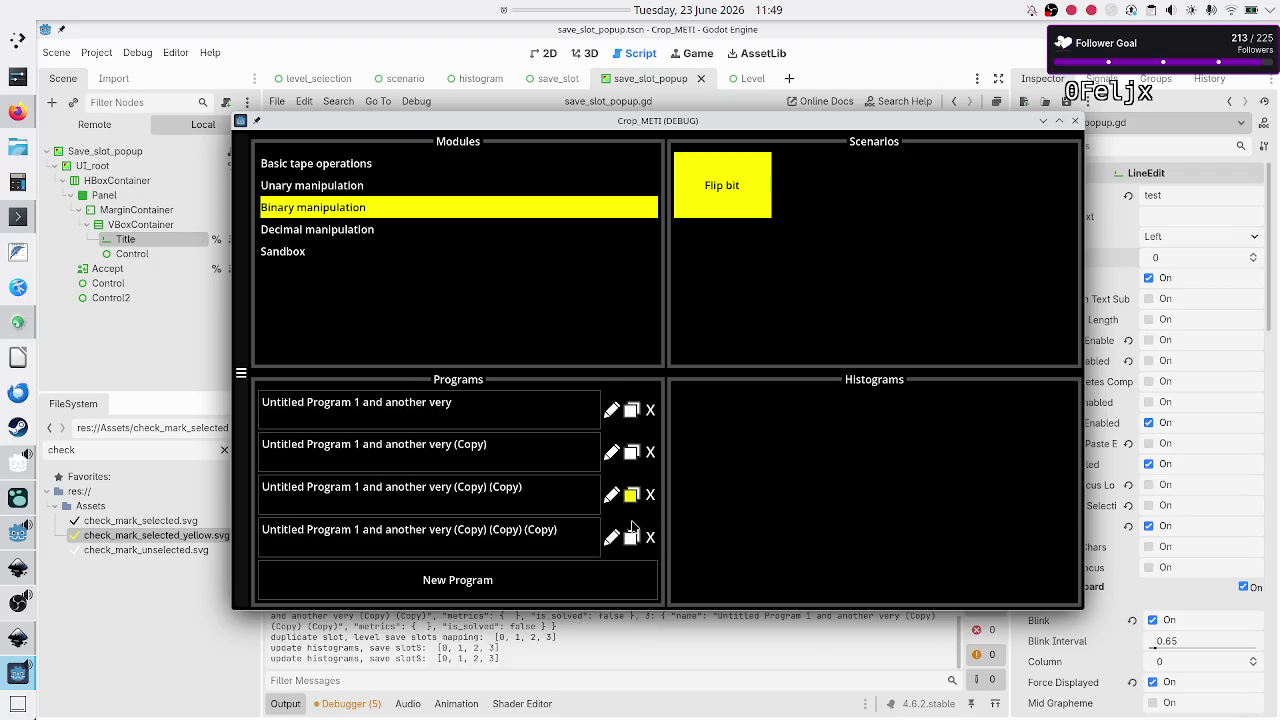
click(634, 540)
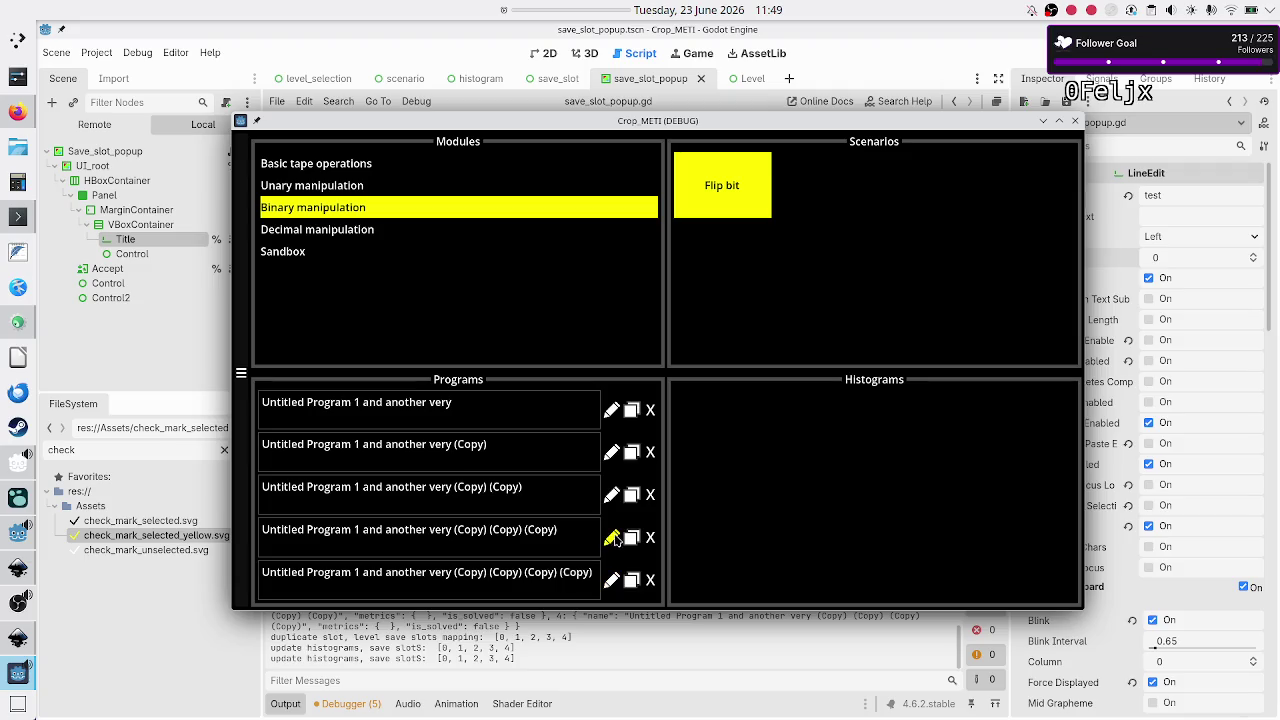
click(612, 539)
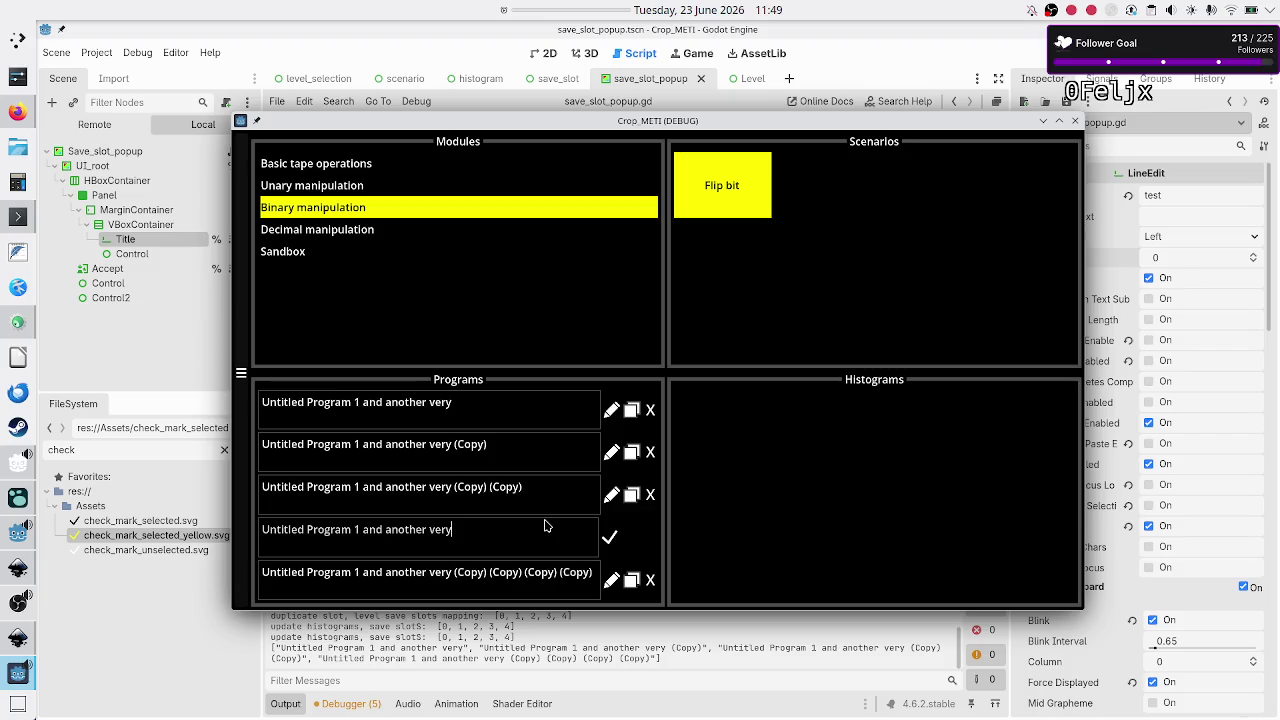
key(BackSpace)
key(BackSpace)
key(BackSpace)
key(BackSpace)
key(Return)
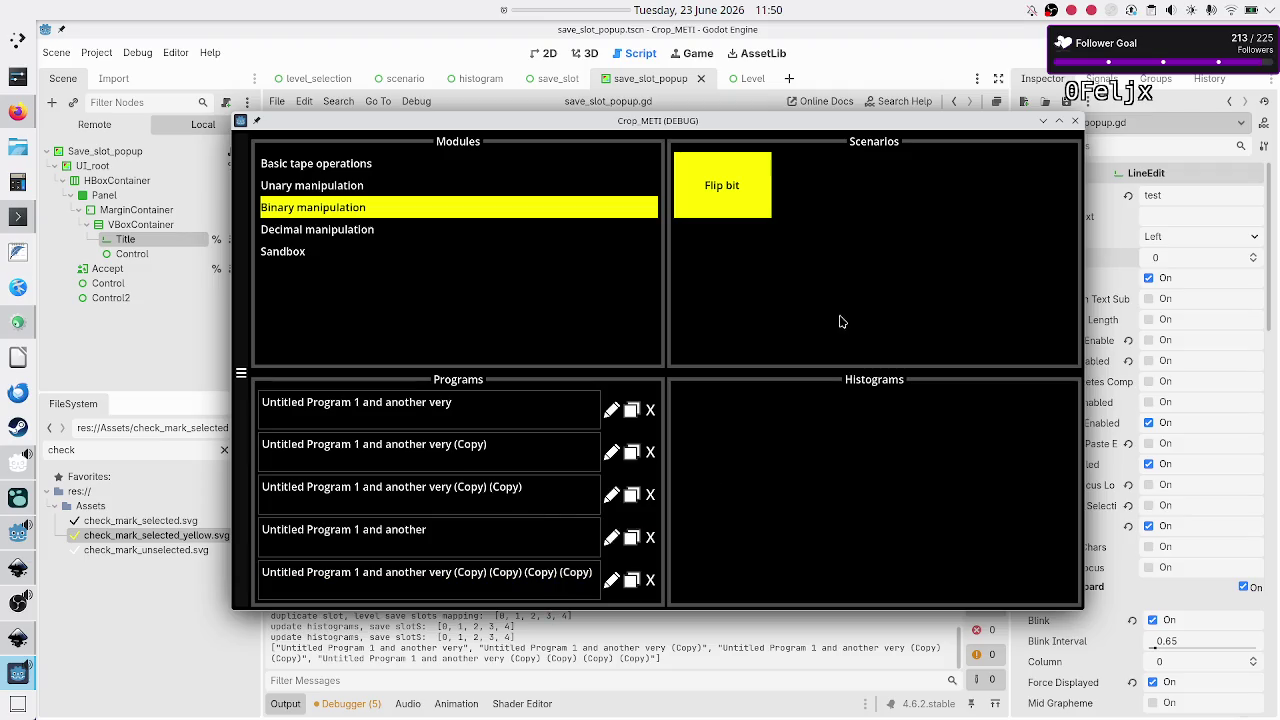
click(1074, 122)
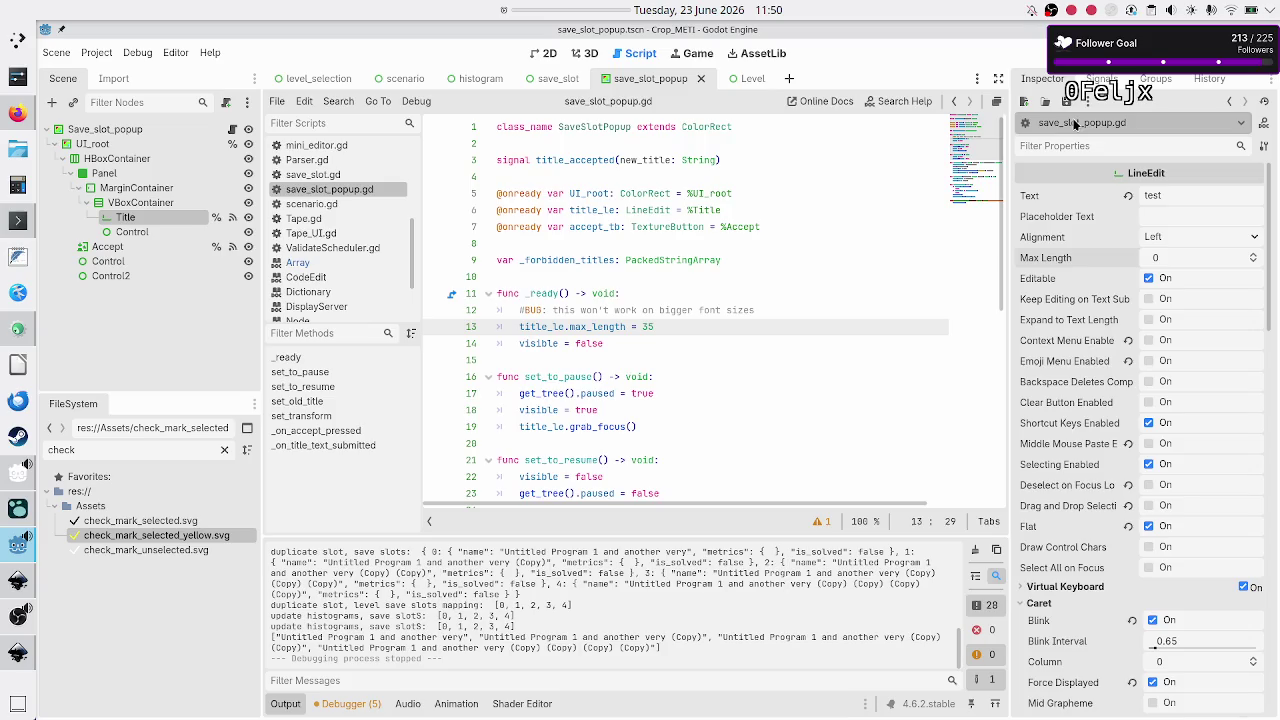
Step: Move to the end of the max_length line, then switch to Firefox's Discord stream schedule tab
click(790, 312)
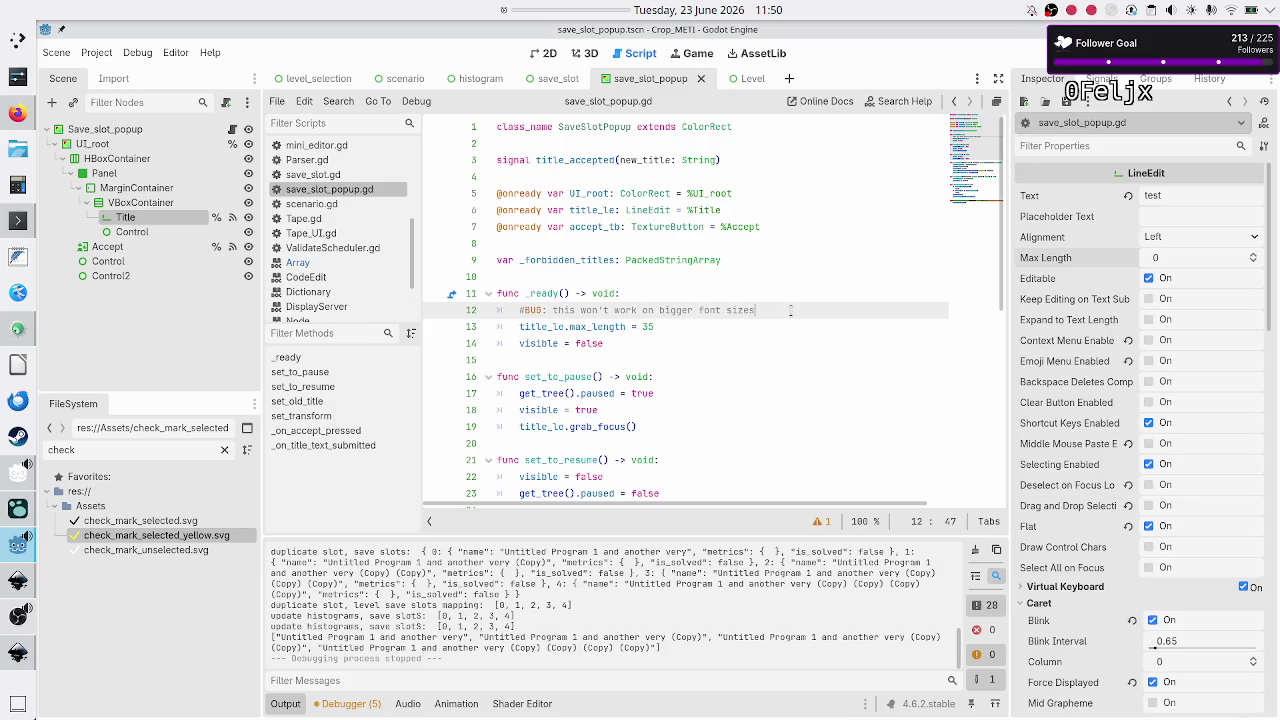
key(Down)
key(Down)
key(Down)
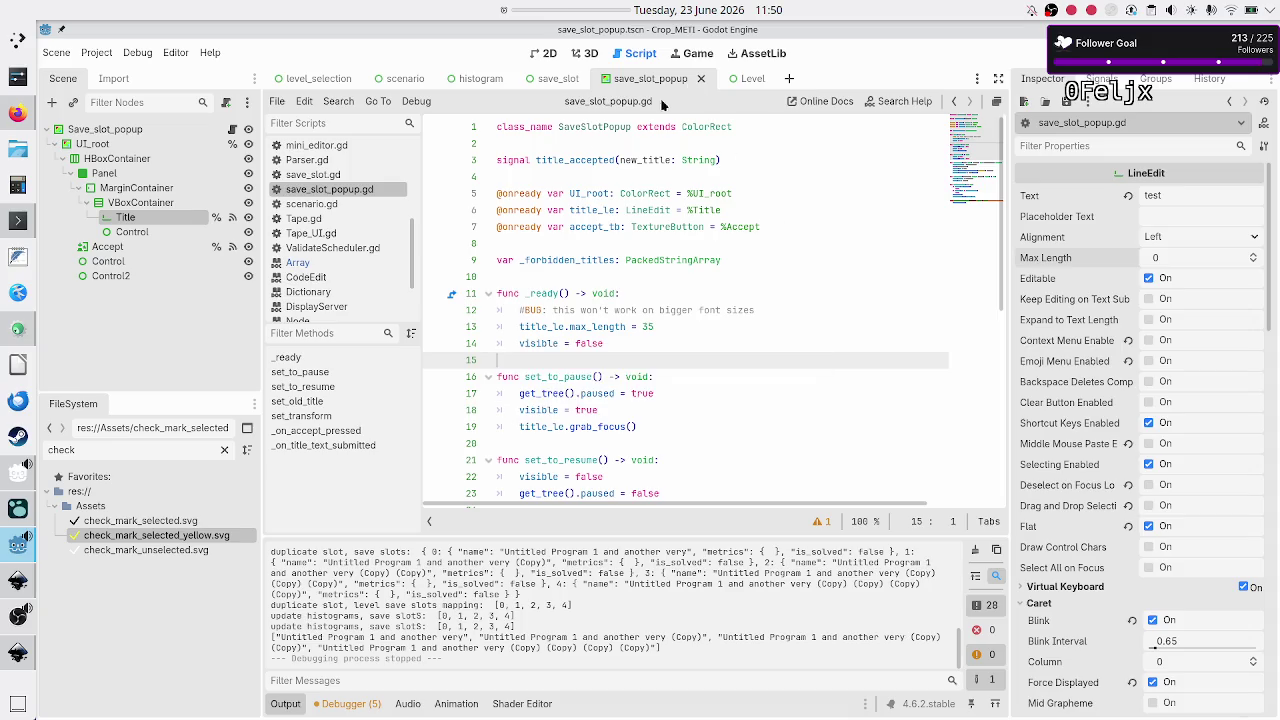
mouse_move(509, 203)
click(18, 113)
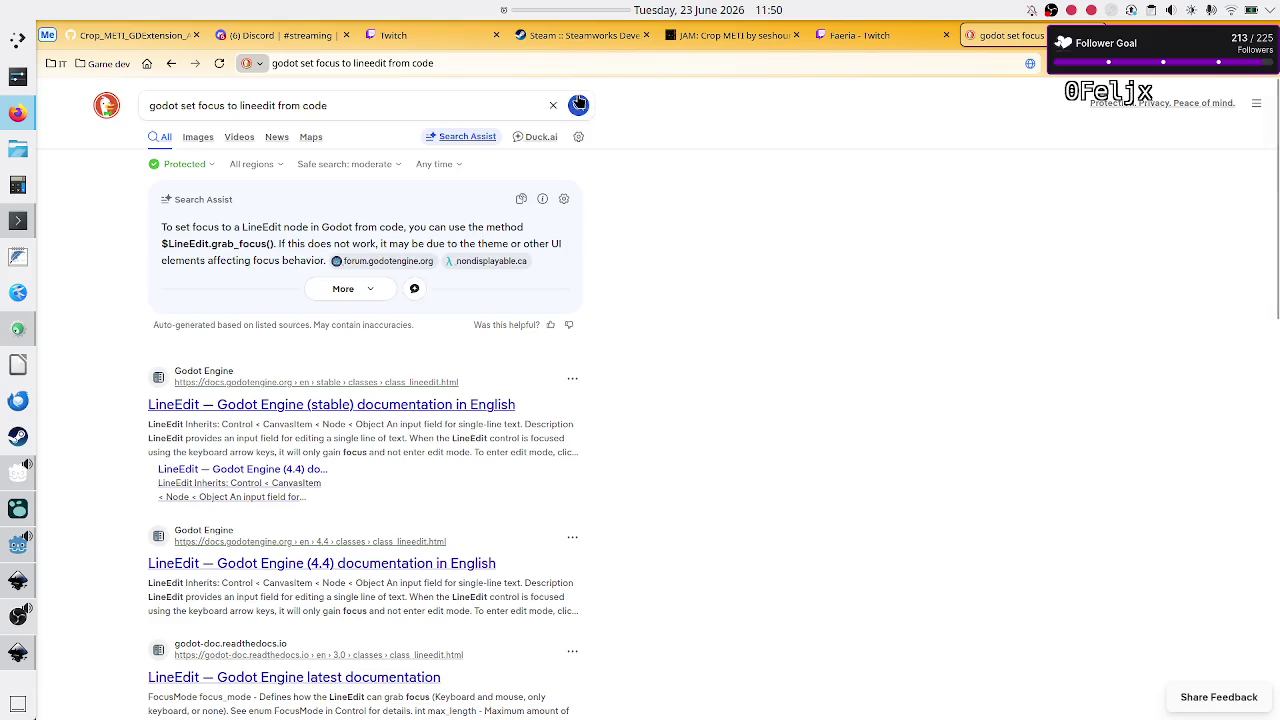
click(325, 38)
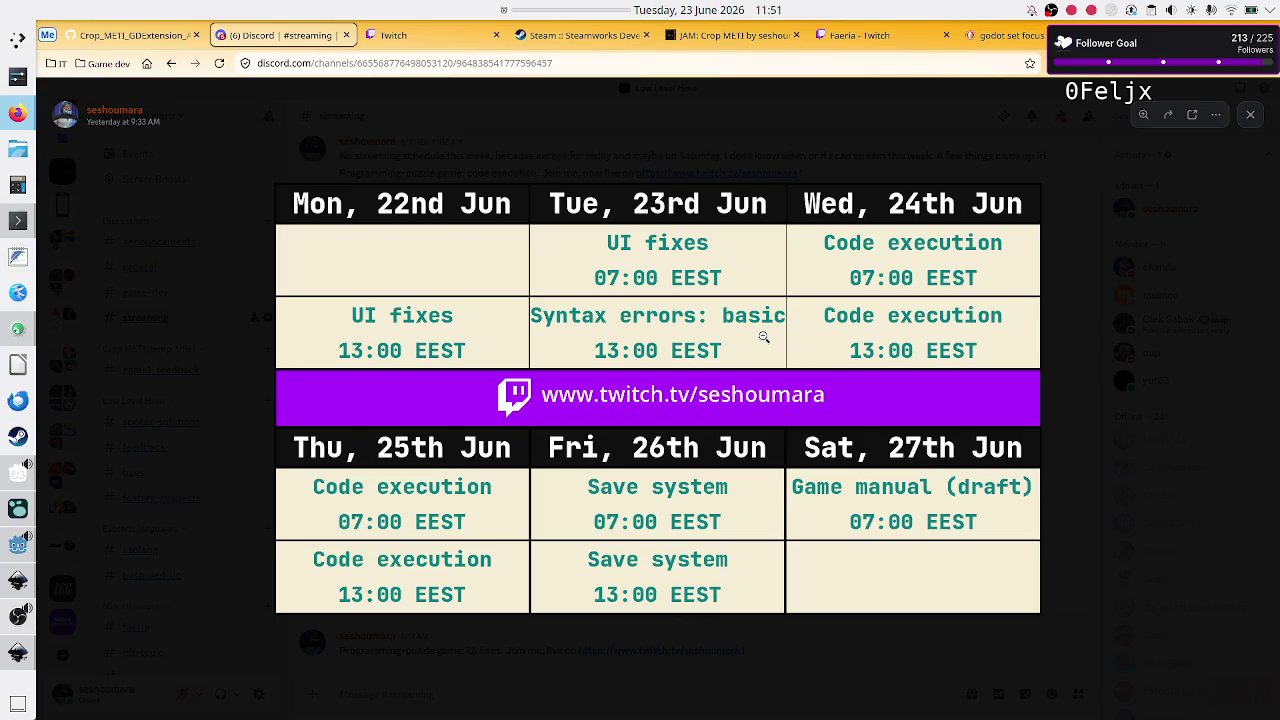
Step: Switch from Discord's stream schedule to the level_UI_concepts.svg drawing in Inkscape
click(17, 588)
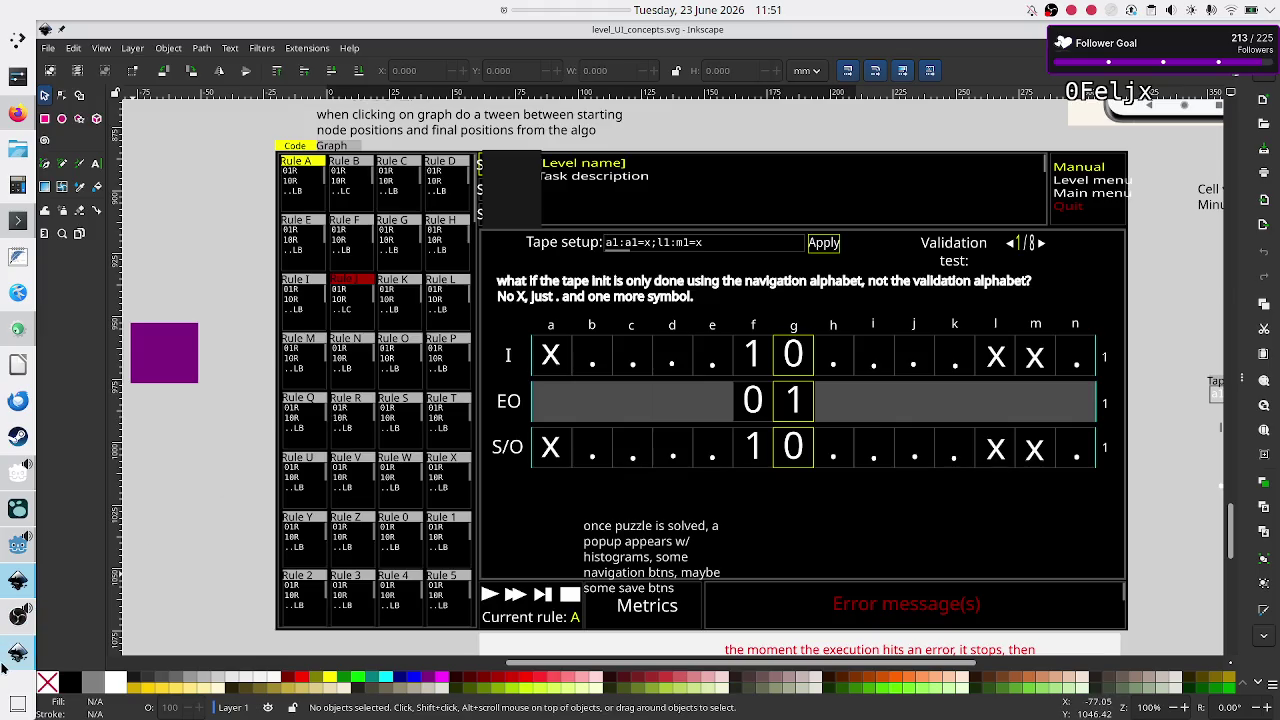
Step: Close the check_mark_selected_yellow.svg drawing in Inkscape, then return to the Godot editor
mouse_move(4, 667)
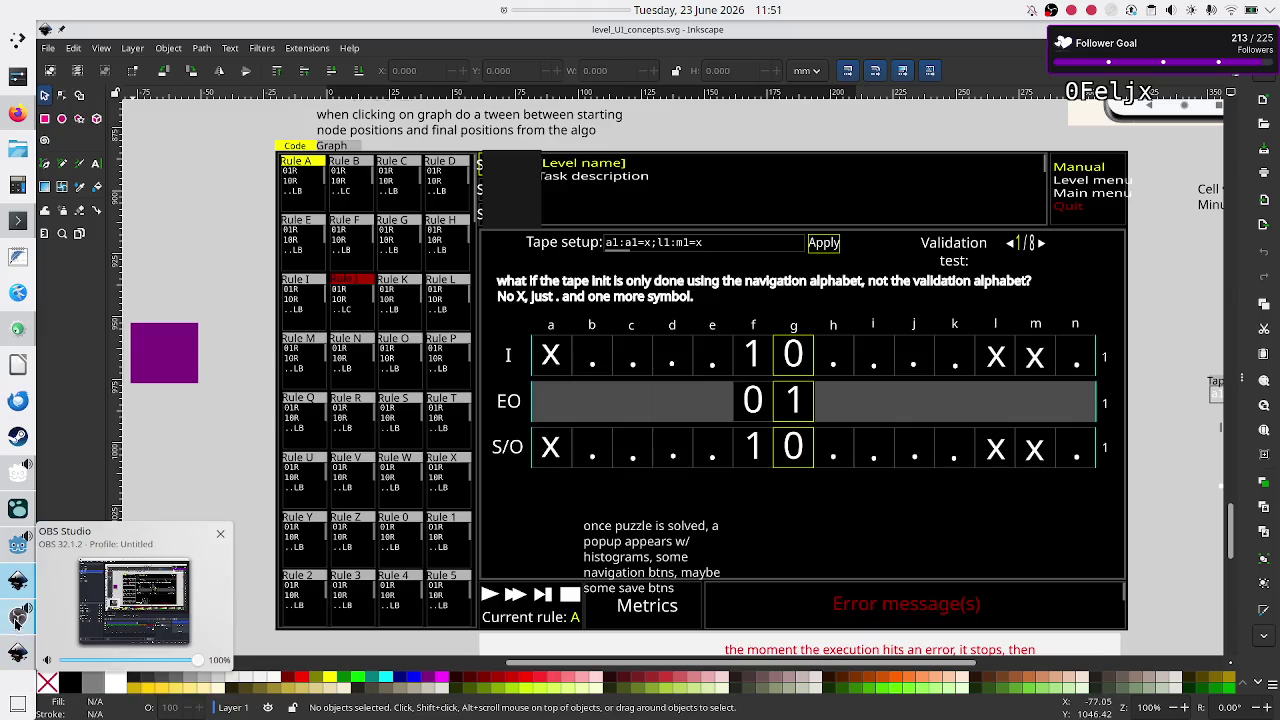
click(16, 653)
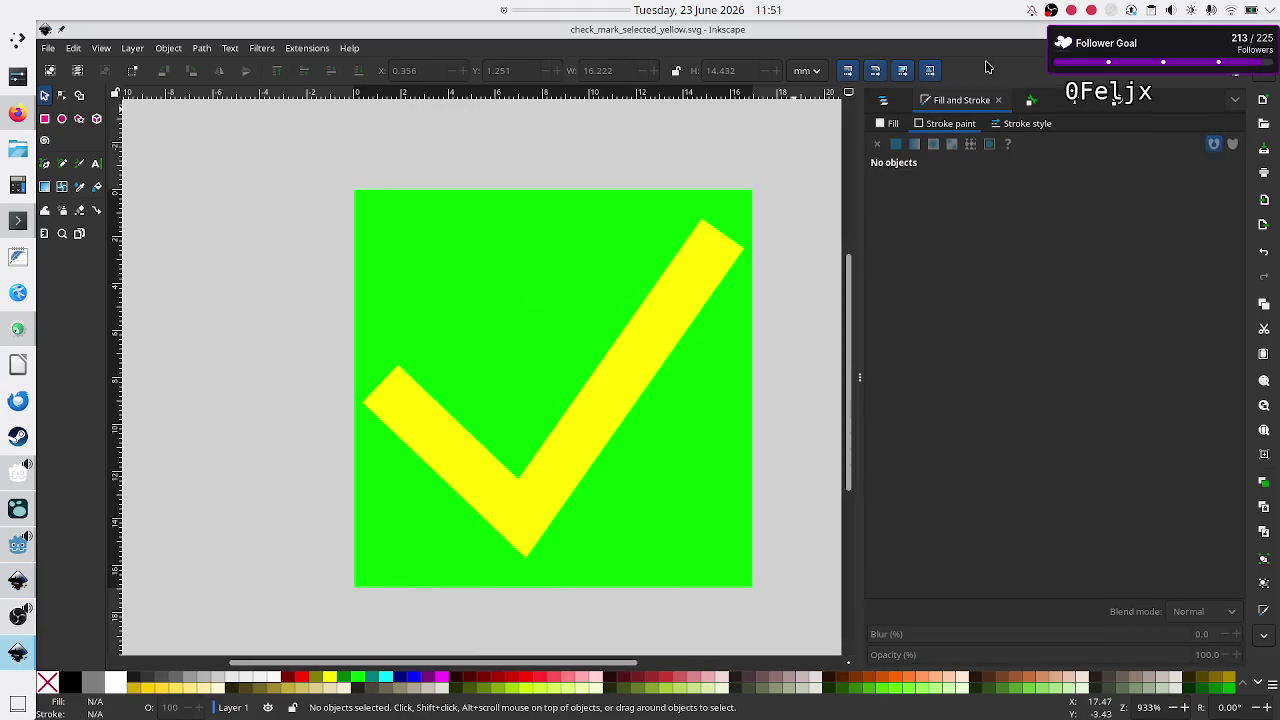
click(54, 53)
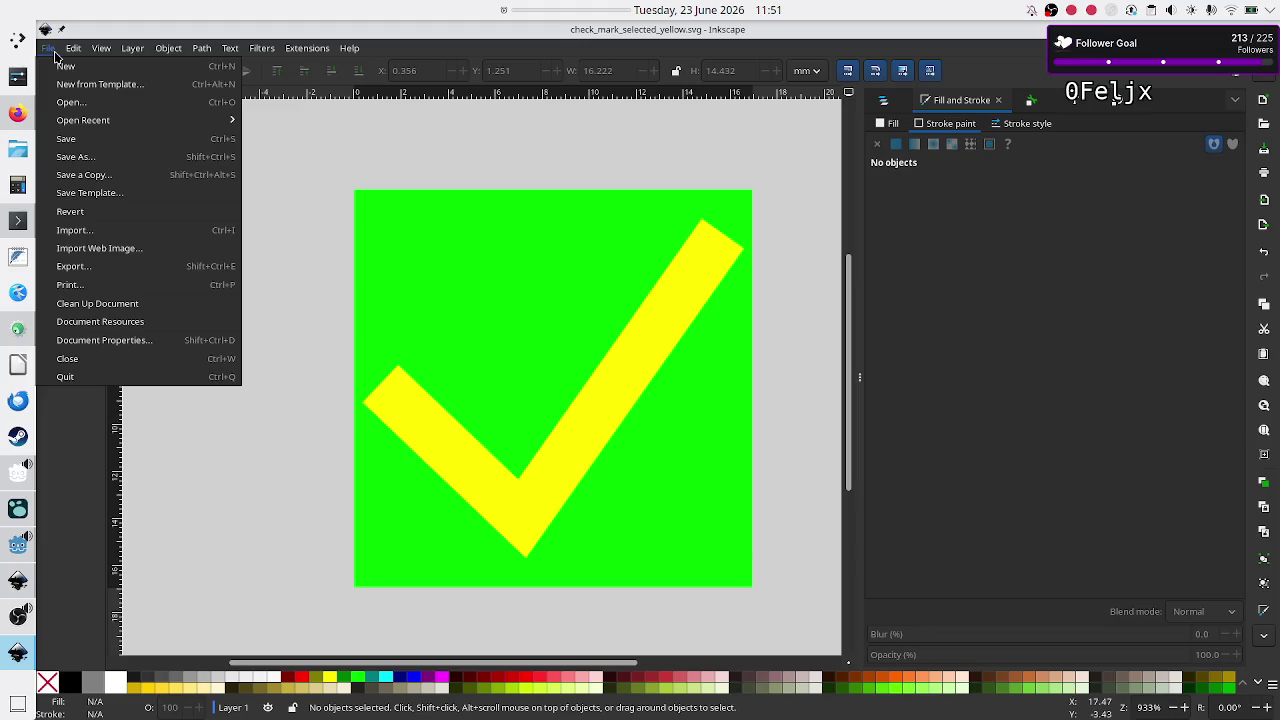
click(94, 361)
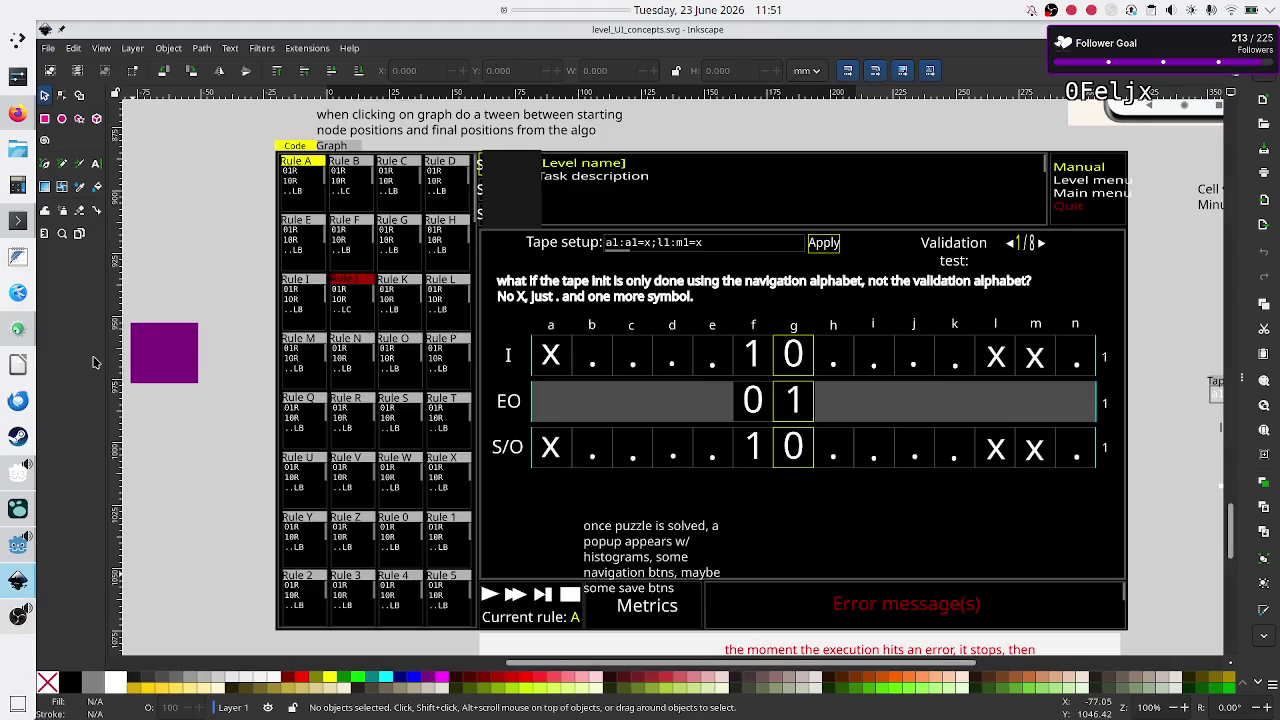
click(15, 548)
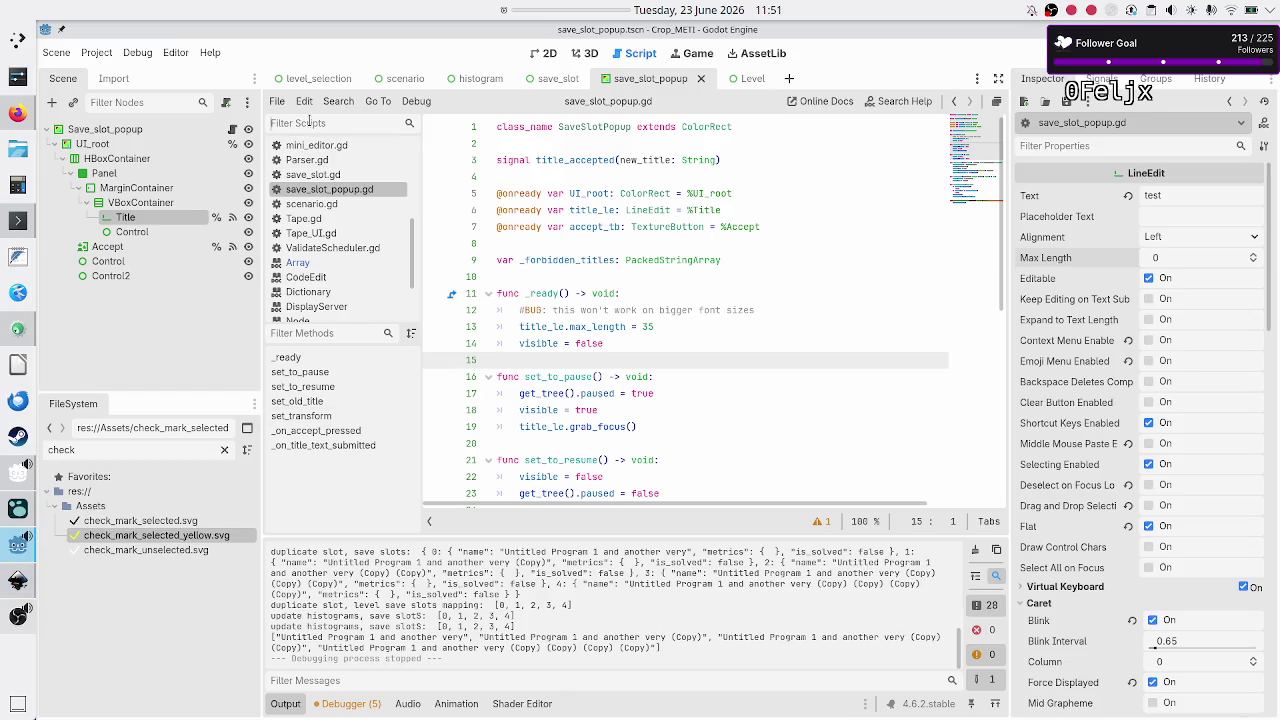
Step: Filter the FileSystem dock for 'lexer' and open Lexer.gd in the script editor
double_click(148, 456)
key(BackSpace)
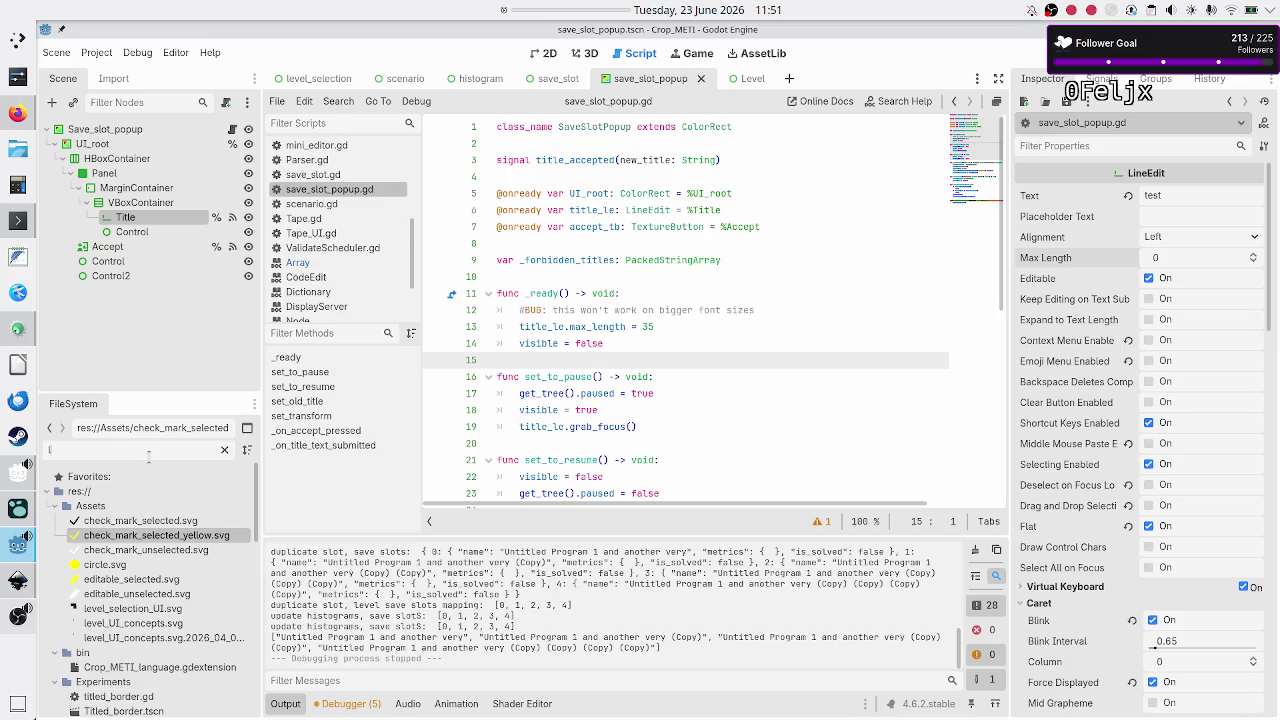
text(lexer)
click(104, 523)
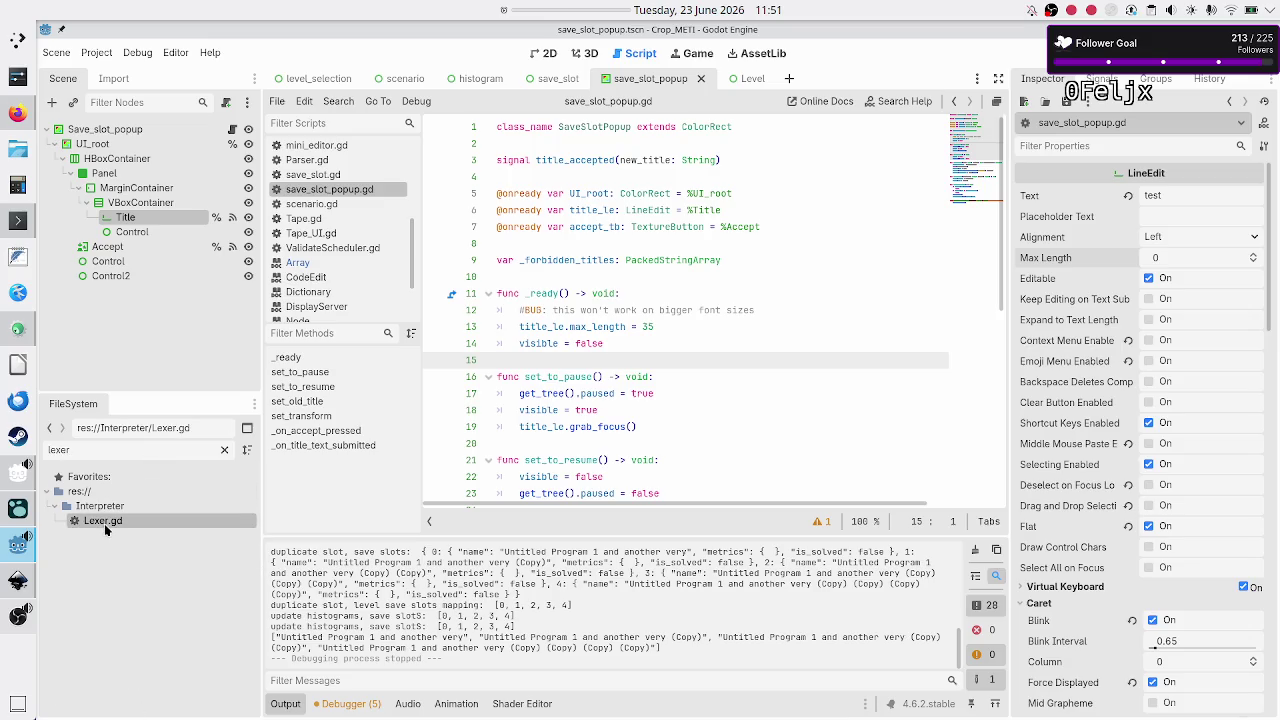
double_click(104, 523)
Step: Inspect how Lexer.gd declares and returns errors on lines 8, 14 and 16
click(560, 327)
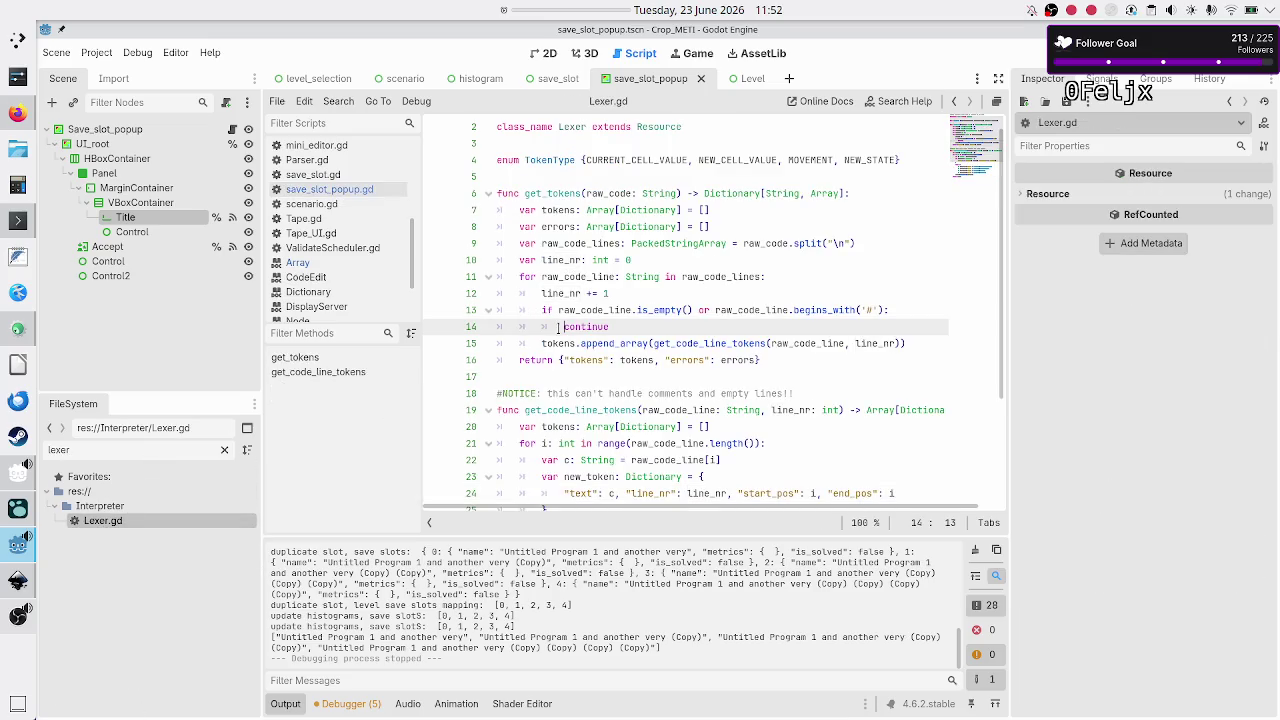
double_click(704, 359)
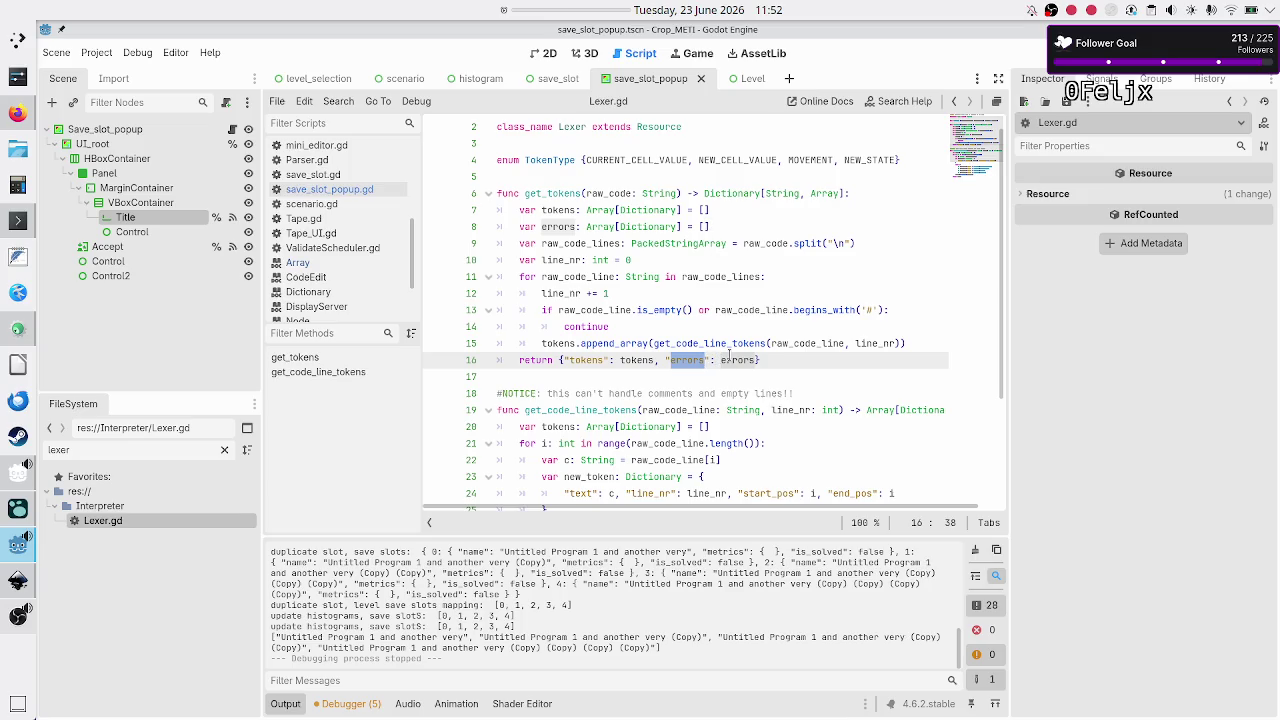
double_click(730, 359)
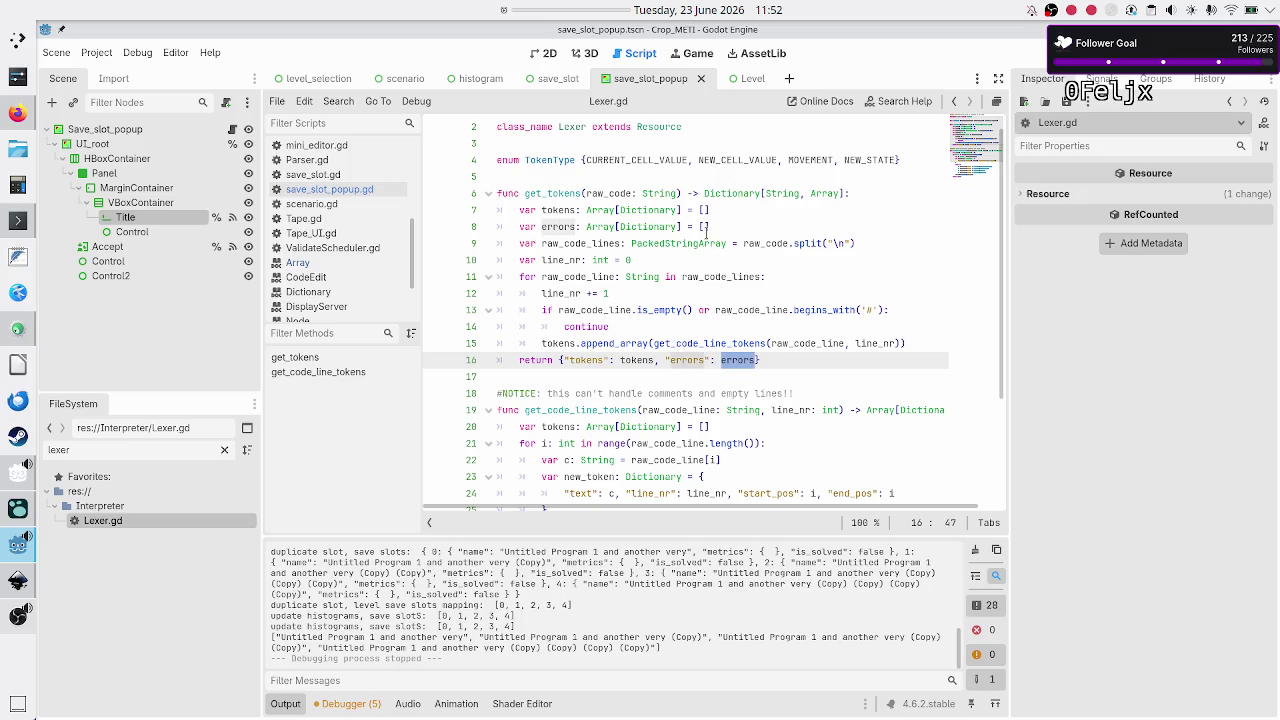
mouse_move(709, 228)
mouse_down()
mouse_move(514, 230)
mouse_move(517, 242)
mouse_up()
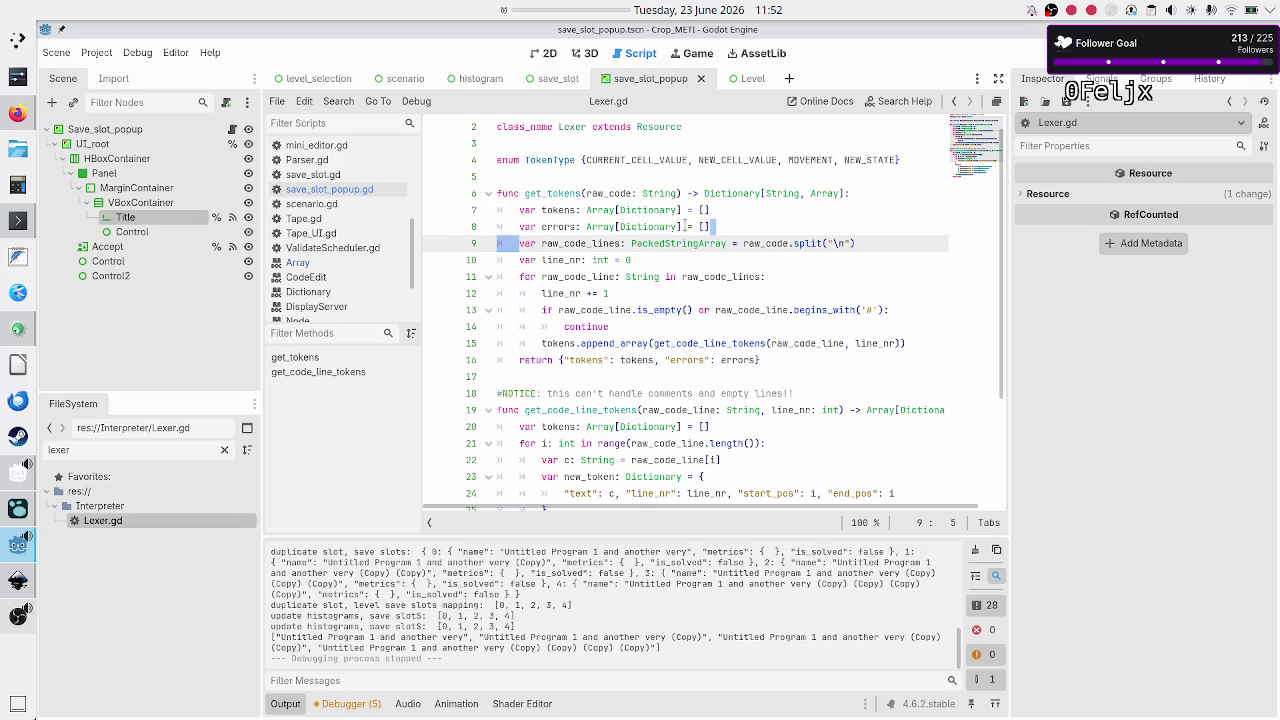
click(747, 225)
click(703, 227)
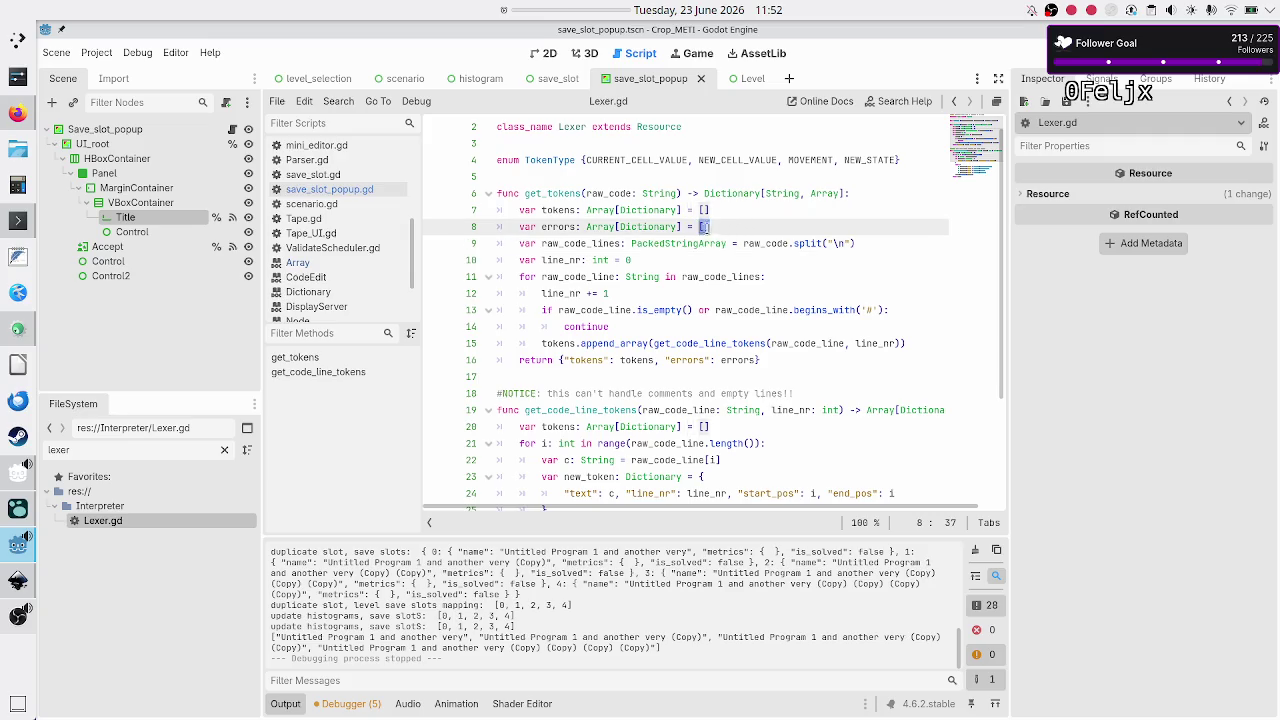
click(717, 224)
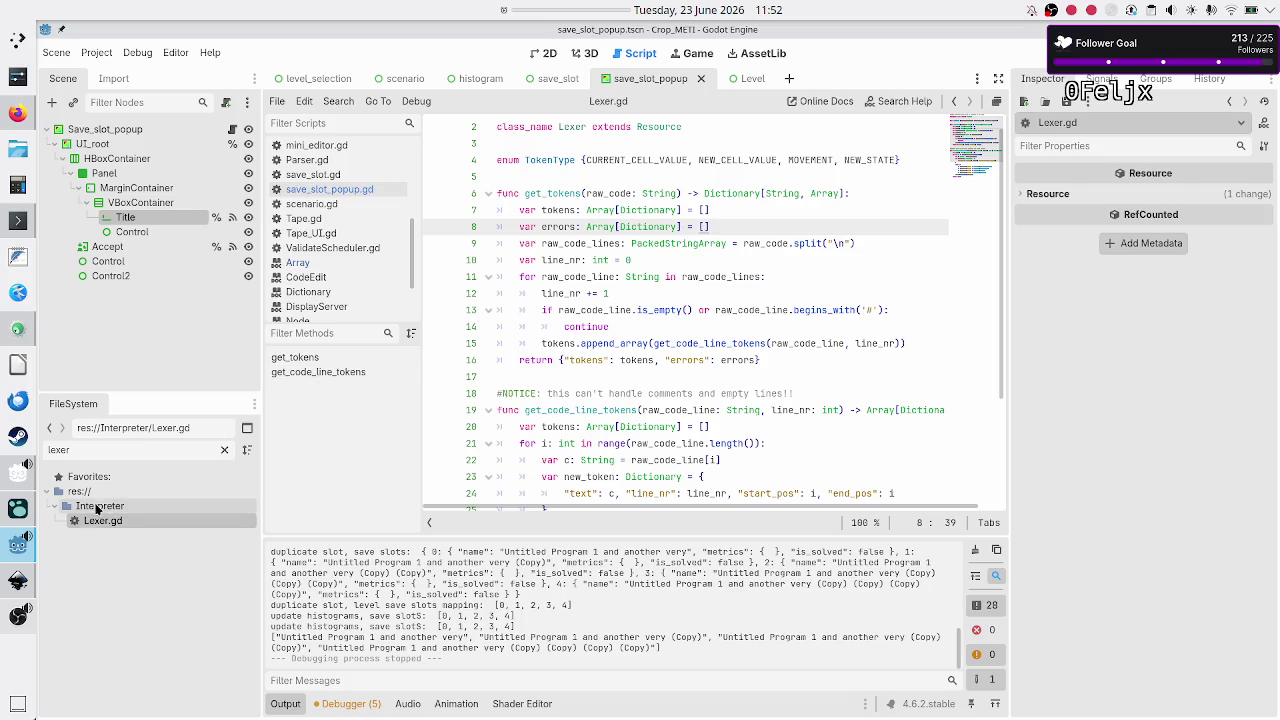
Step: Filter the FileSystem dock for 'parser' and open Parser.gd
double_click(125, 449)
text(parser)
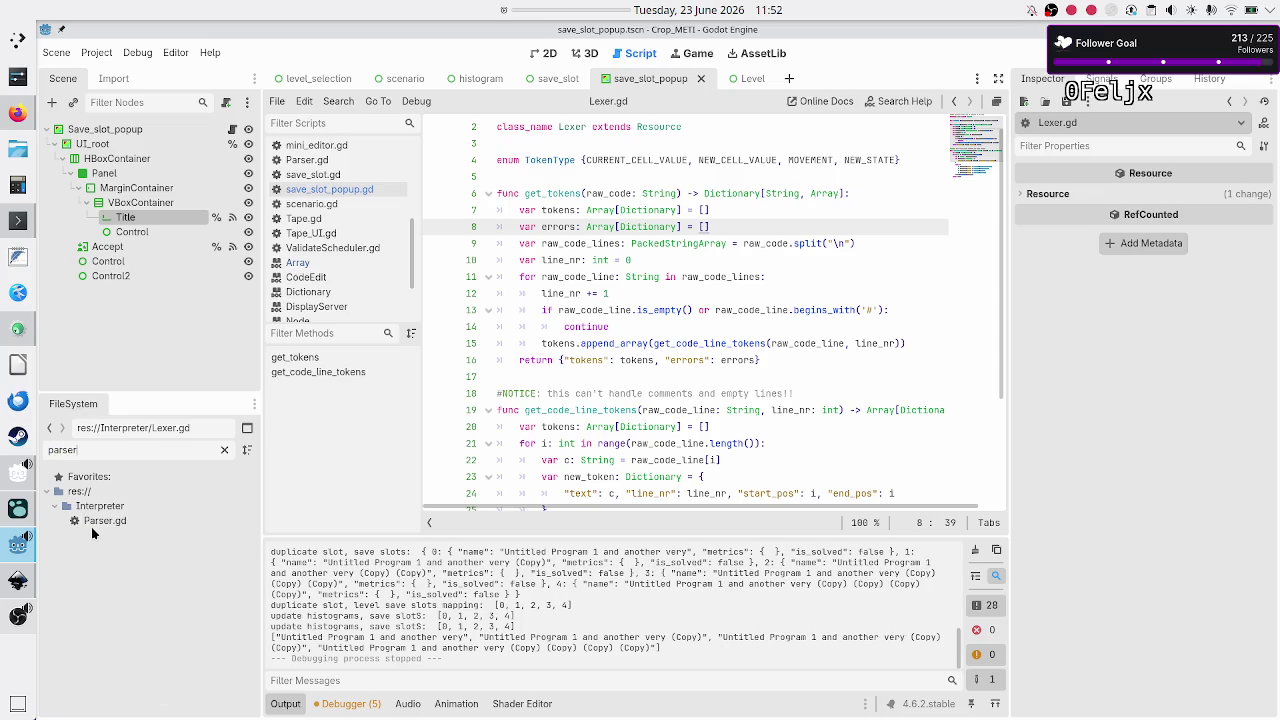
double_click(101, 523)
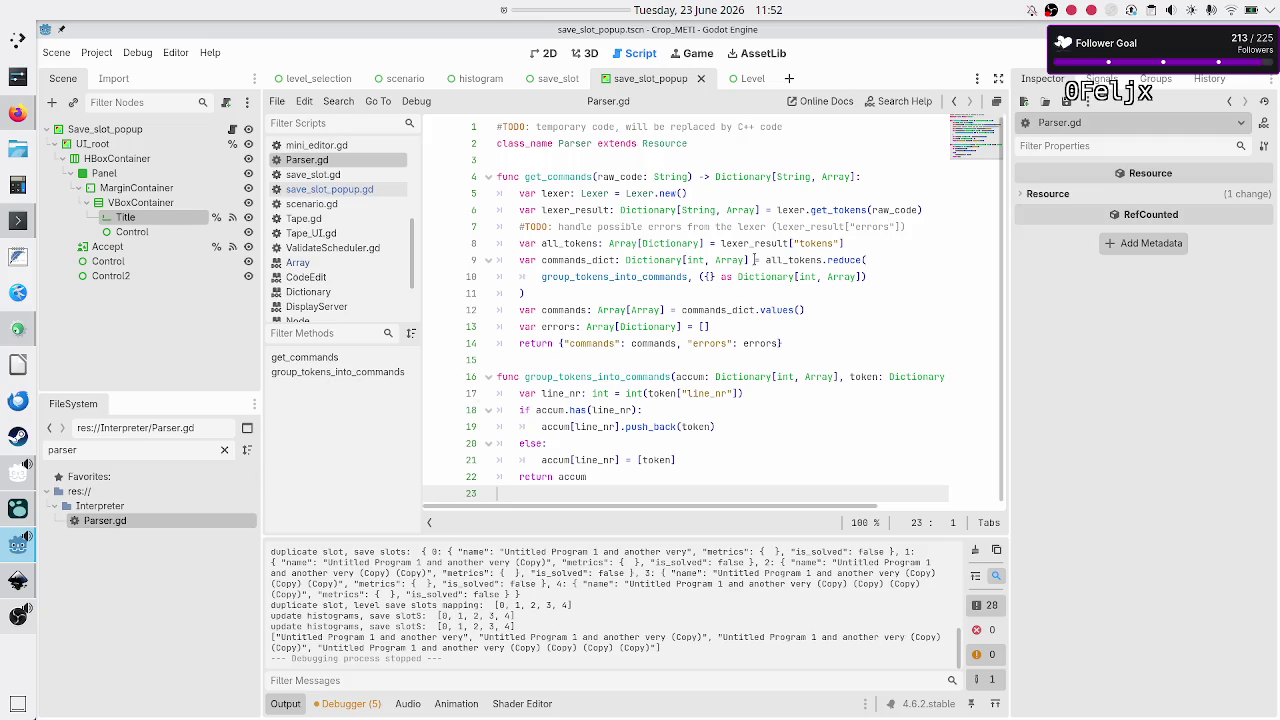
Step: Select the errors declaration on line 13 of Parser.gd, then run the game to test it
drag(710, 327, 517, 327)
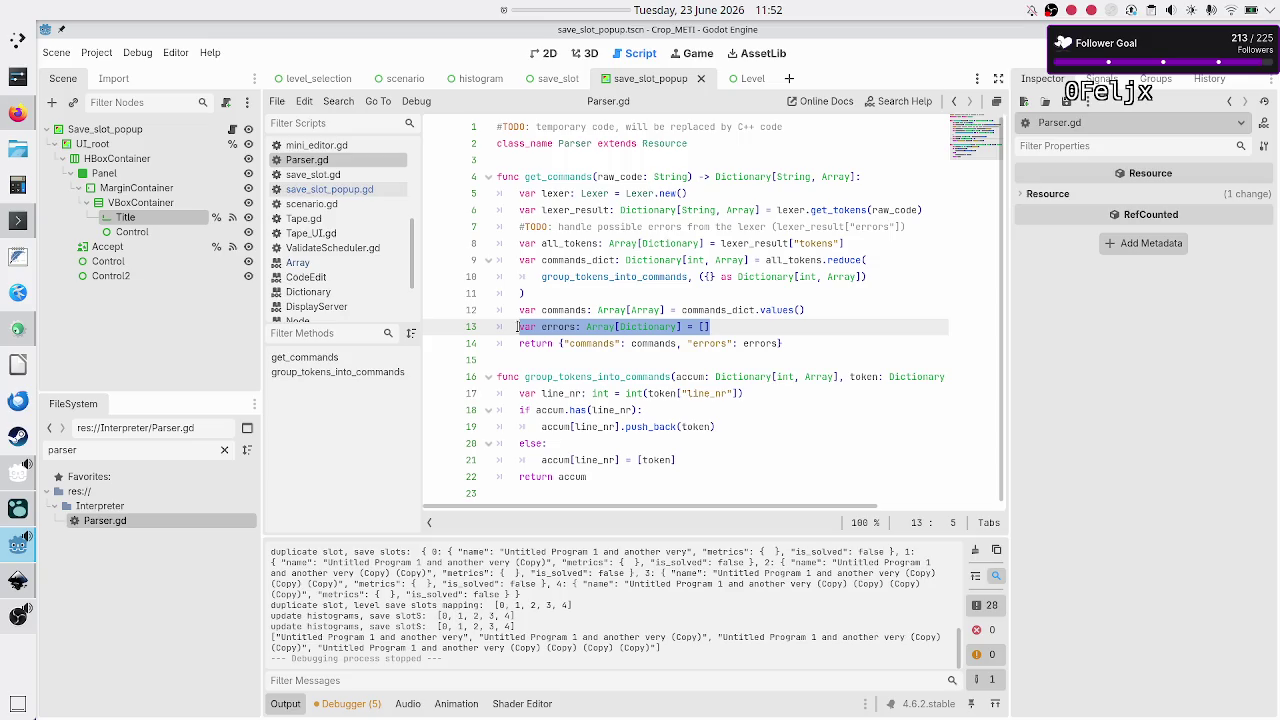
mouse_move(695, 210)
click(1044, 50)
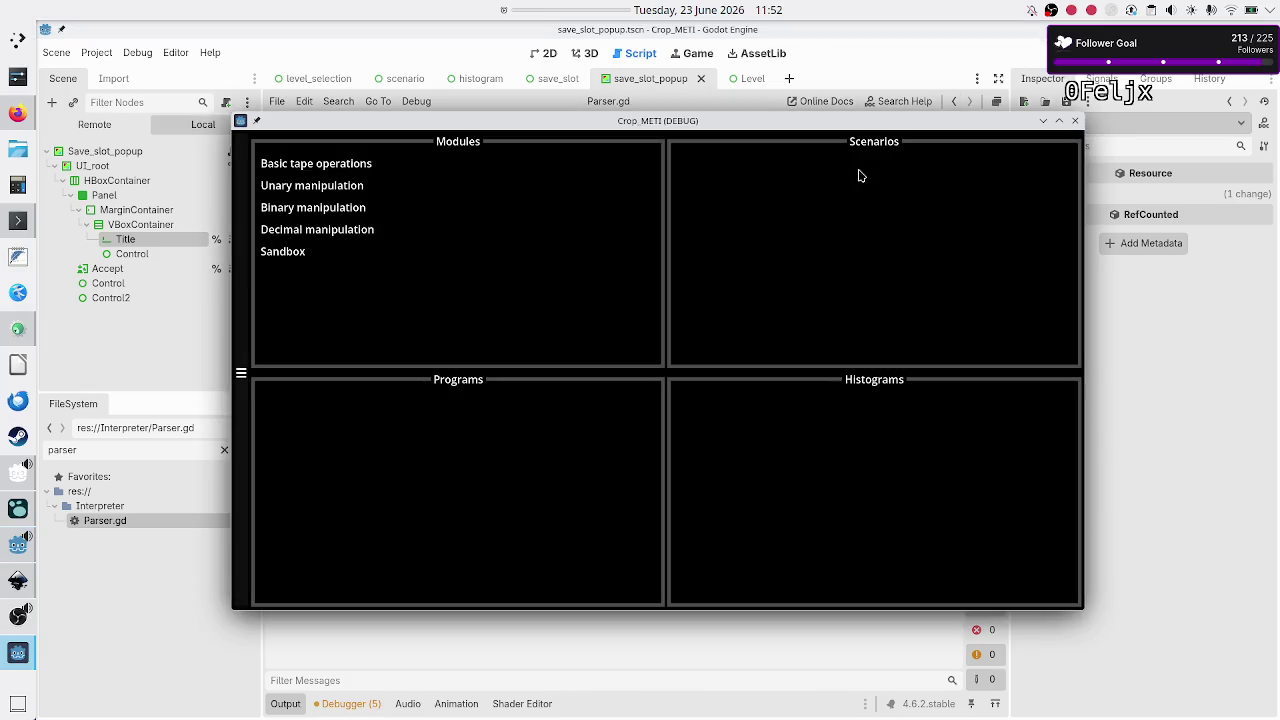
Step: Close the test run and set res://Level/Level.tscn as Main Scene in Project Settings > Run
click(1075, 121)
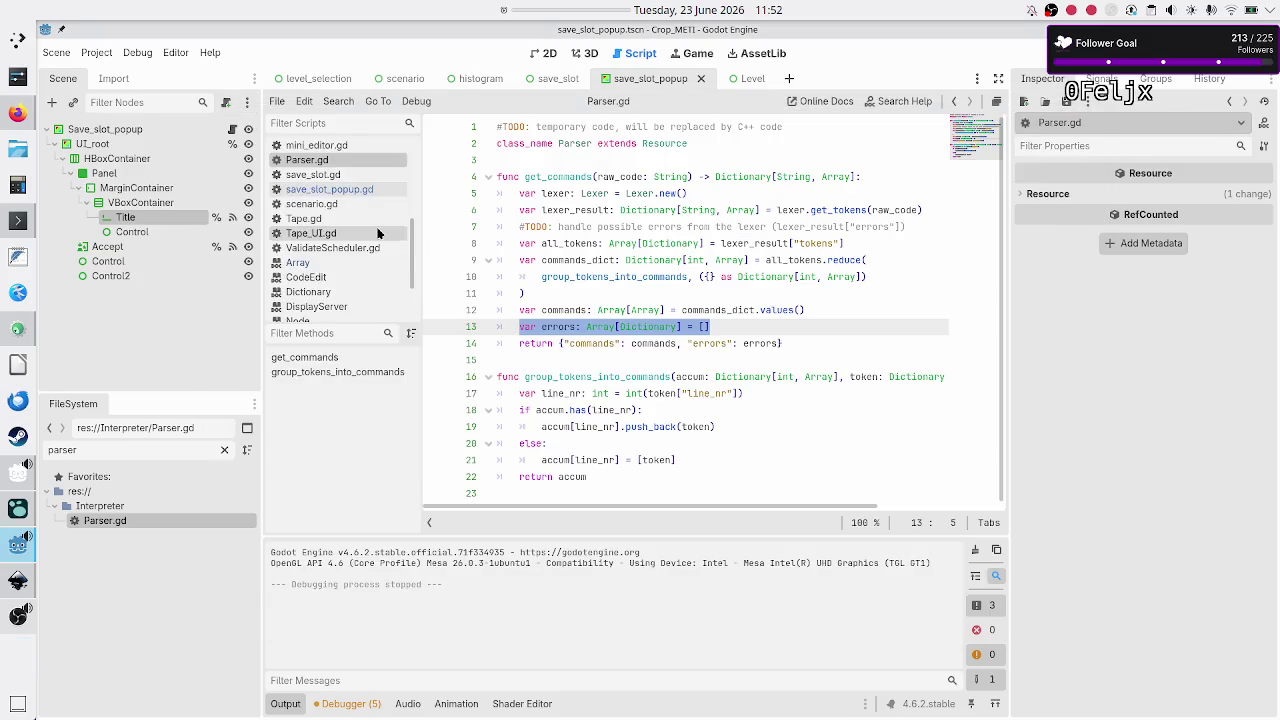
click(88, 56)
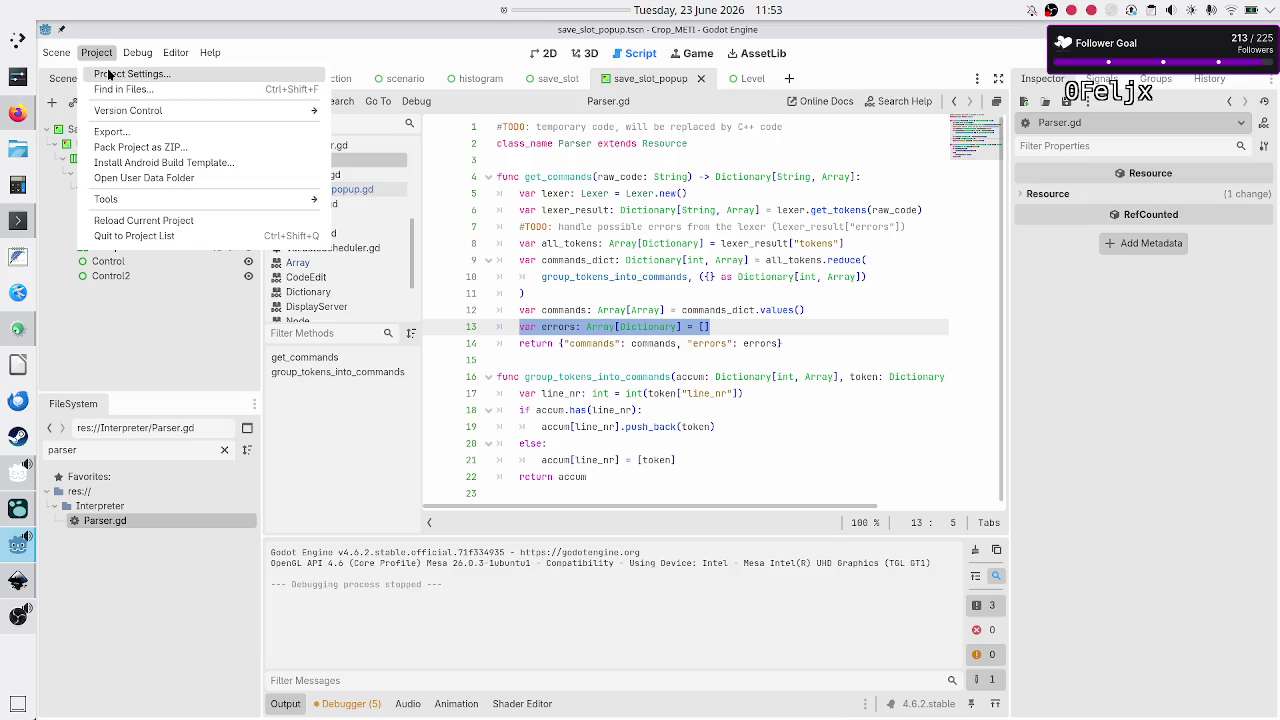
click(108, 75)
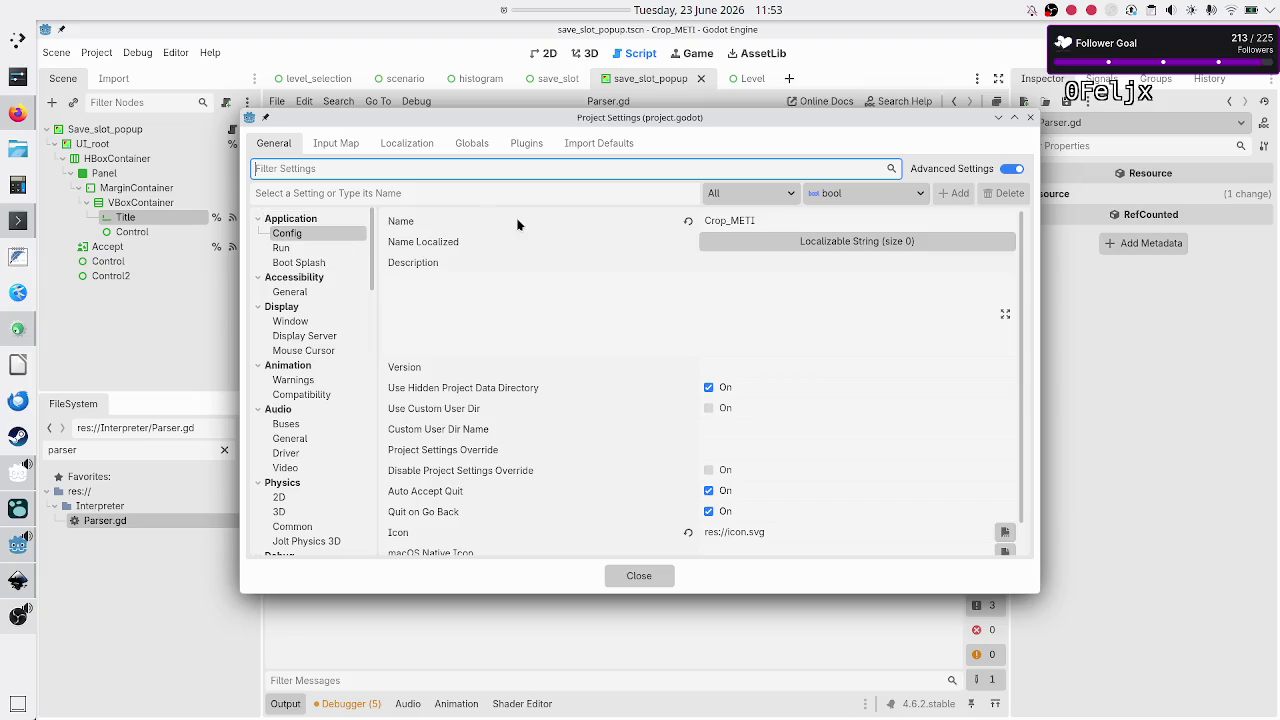
click(281, 248)
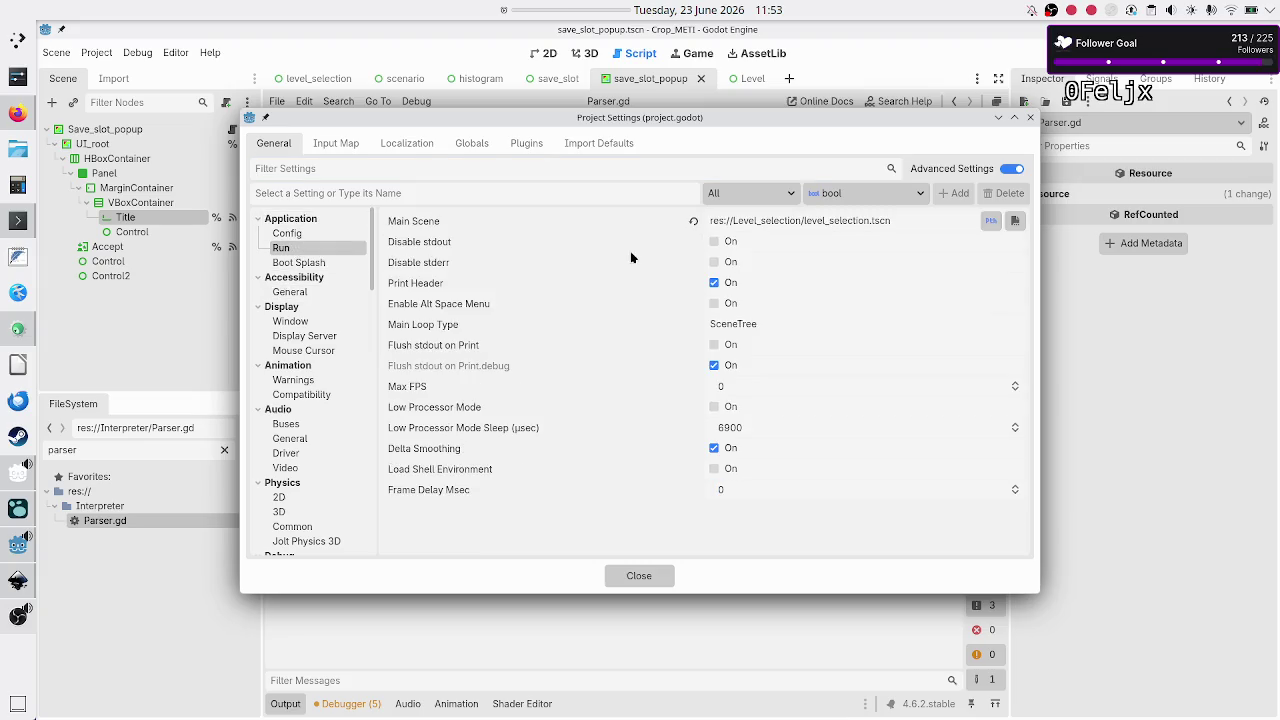
click(1015, 220)
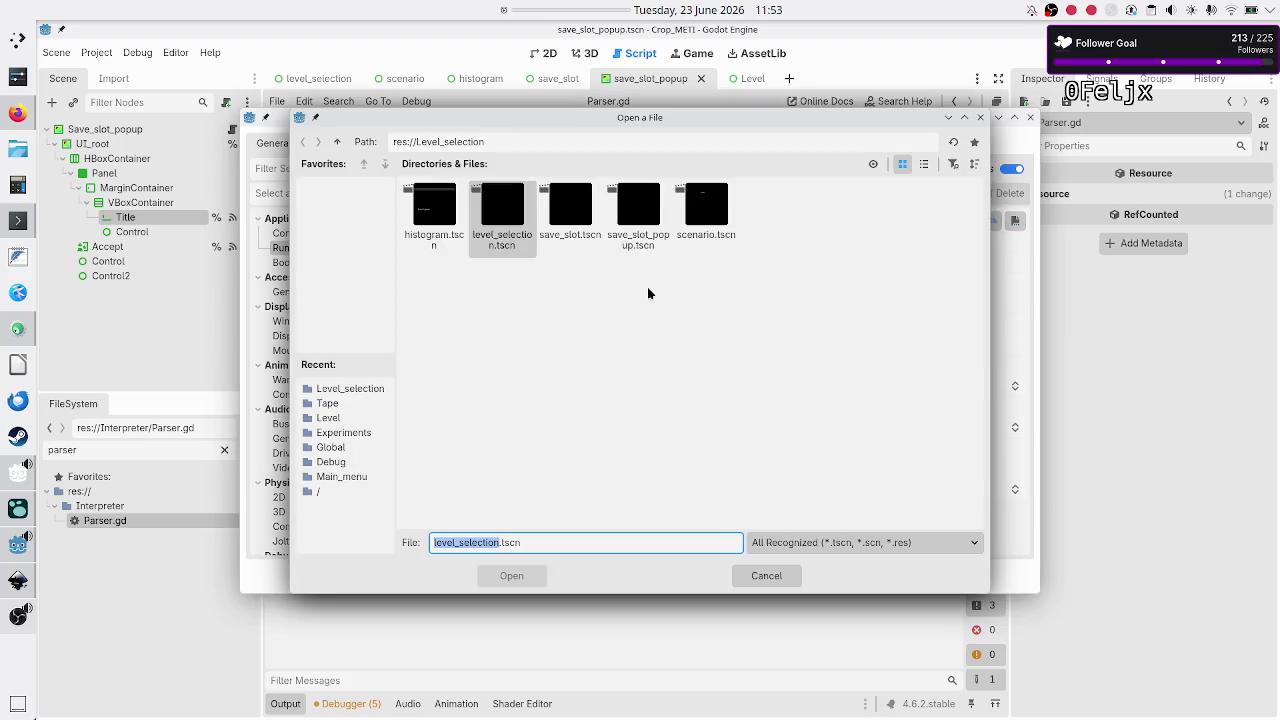
click(330, 421)
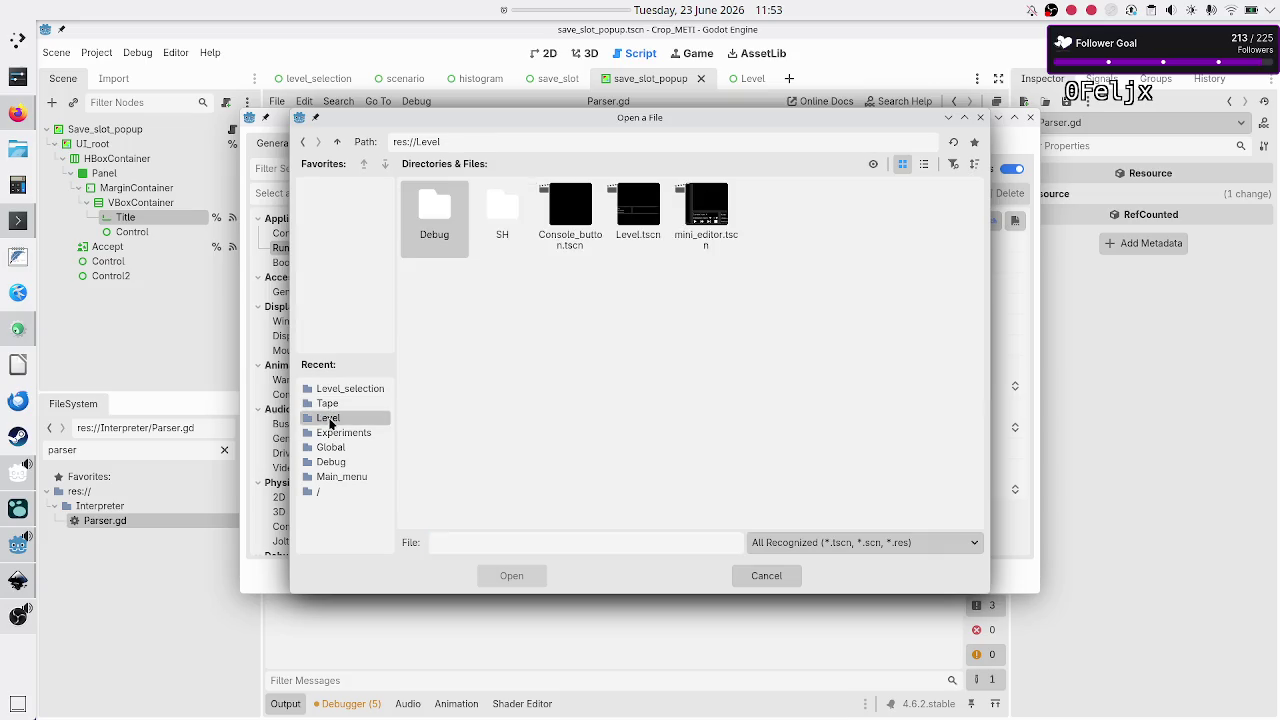
click(632, 240)
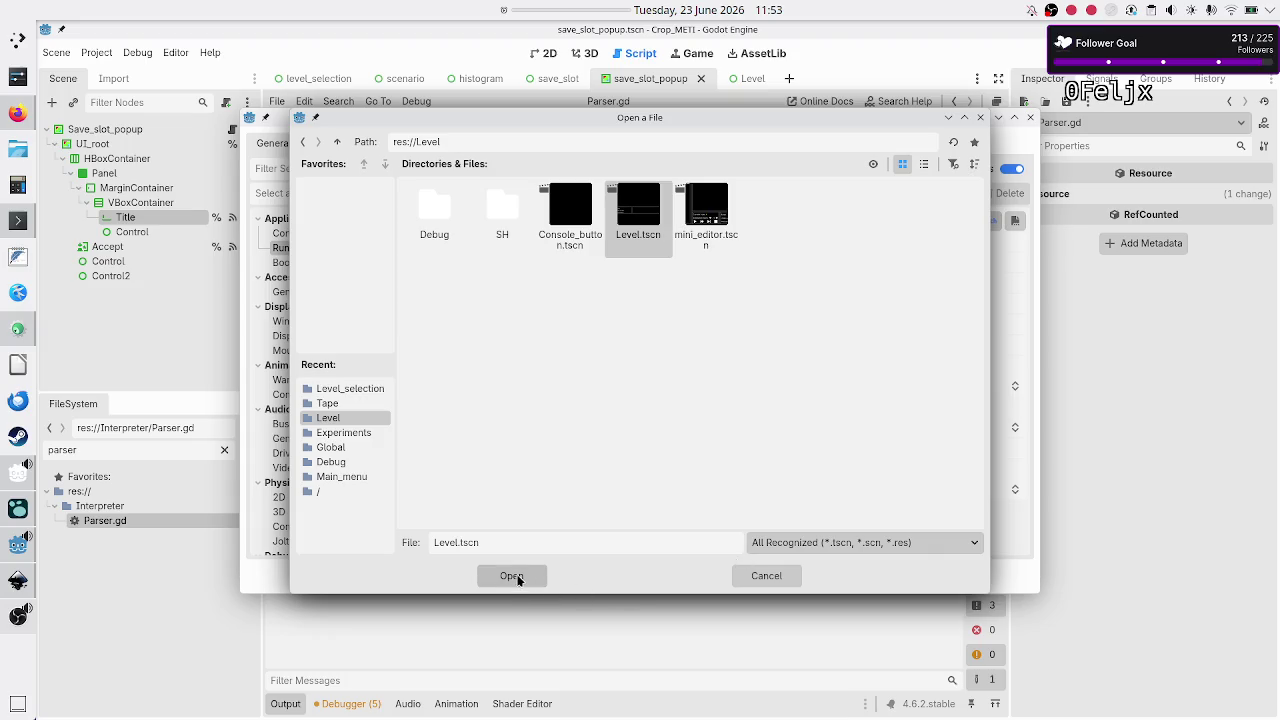
click(513, 575)
click(638, 578)
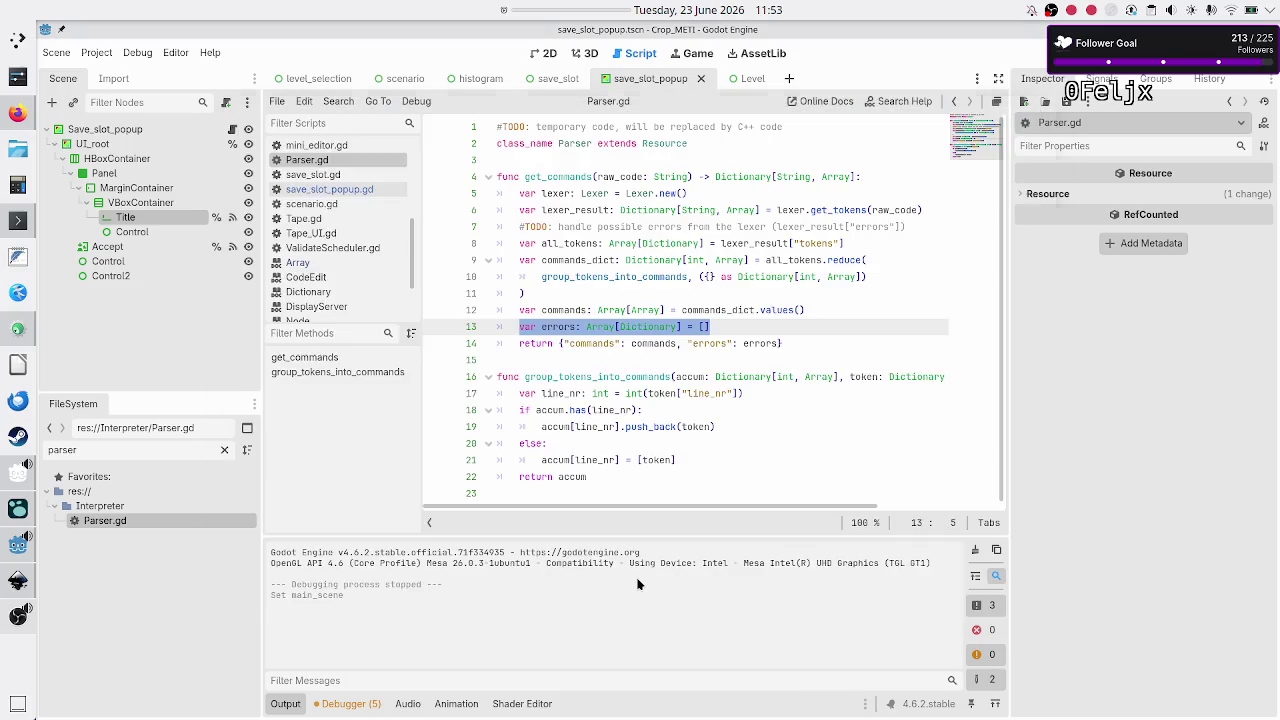
click(600, 360)
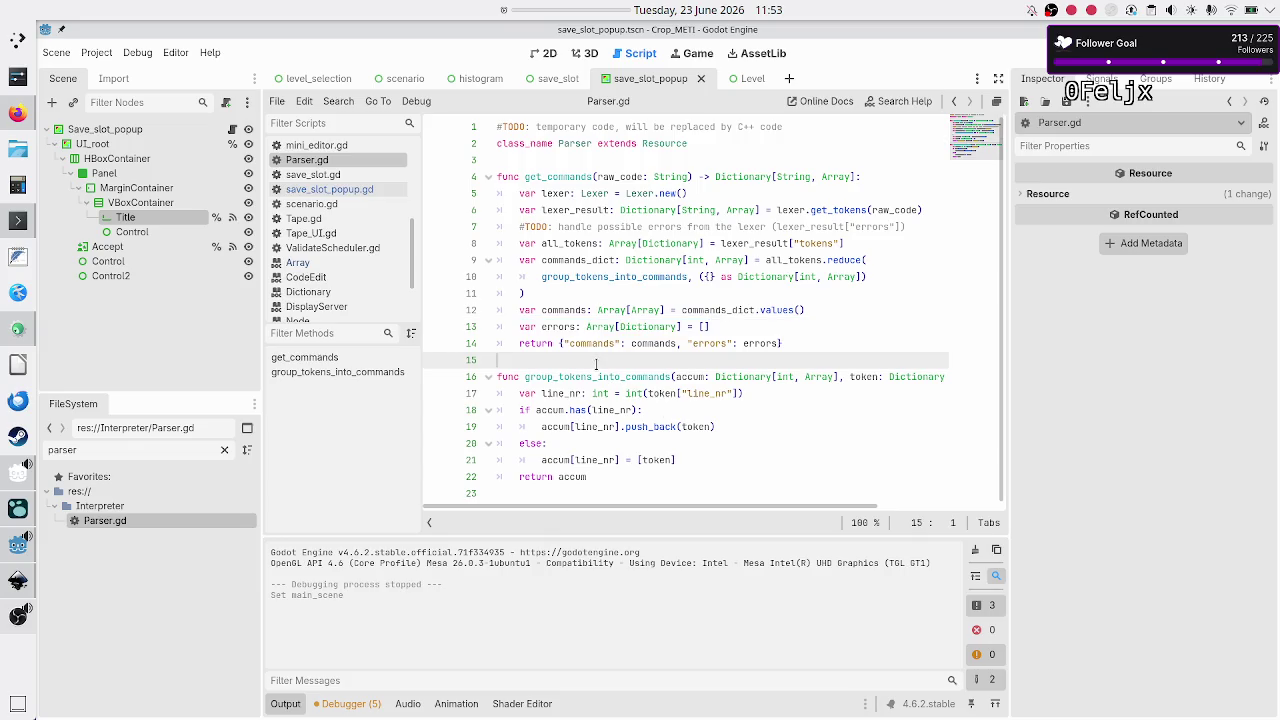
Step: Save with Ctrl+S, open Global.gd, and run the project with F5 to reach the Flip bit level
key(ctrl+s)
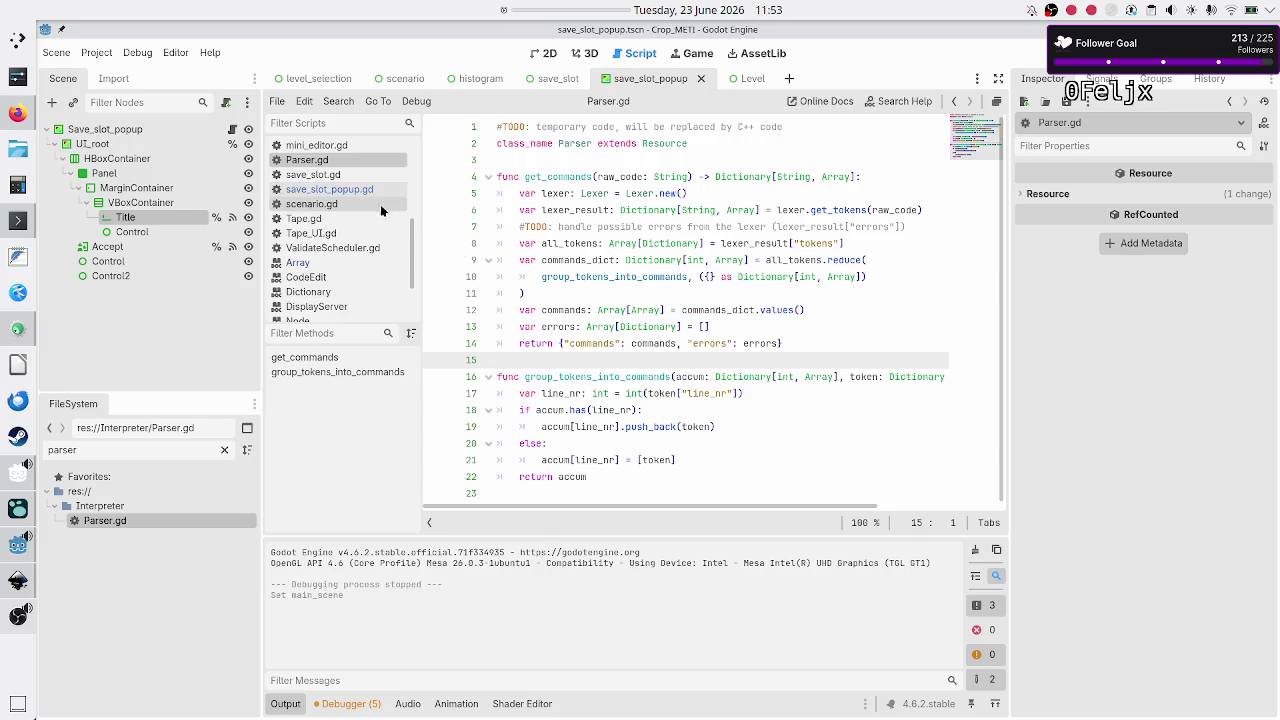
scroll(338, 210, up, 5)
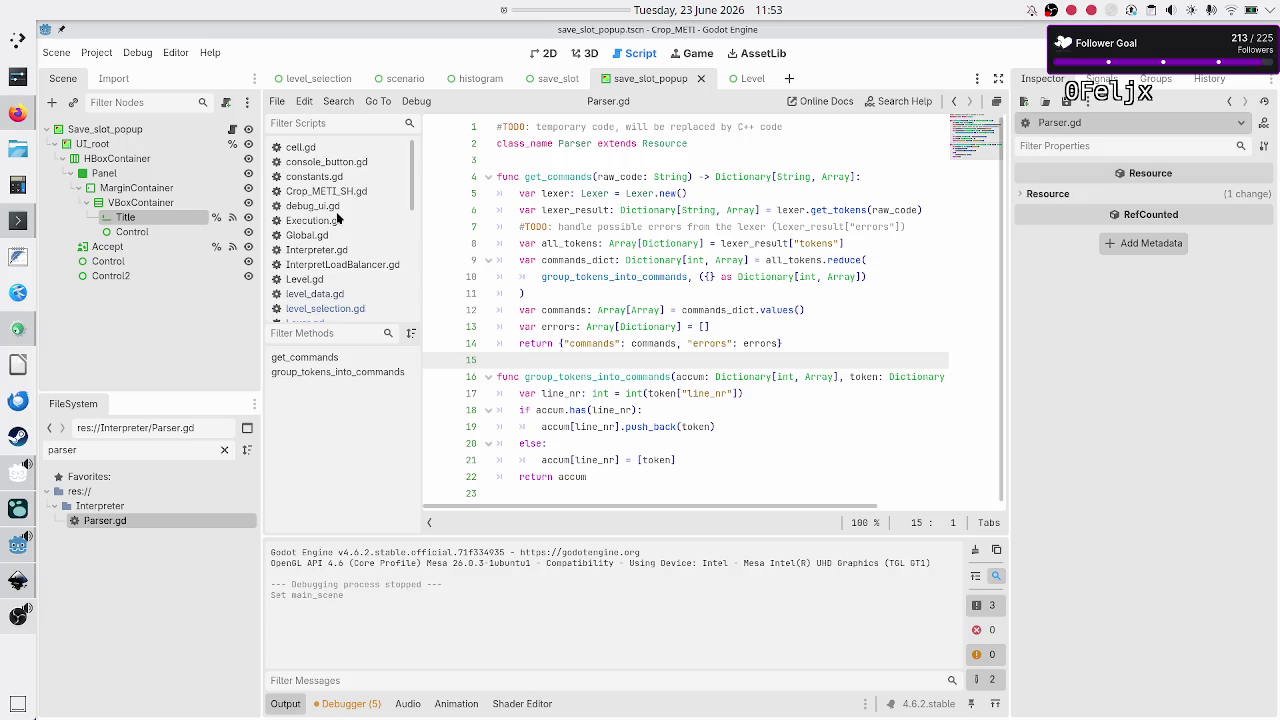
click(318, 235)
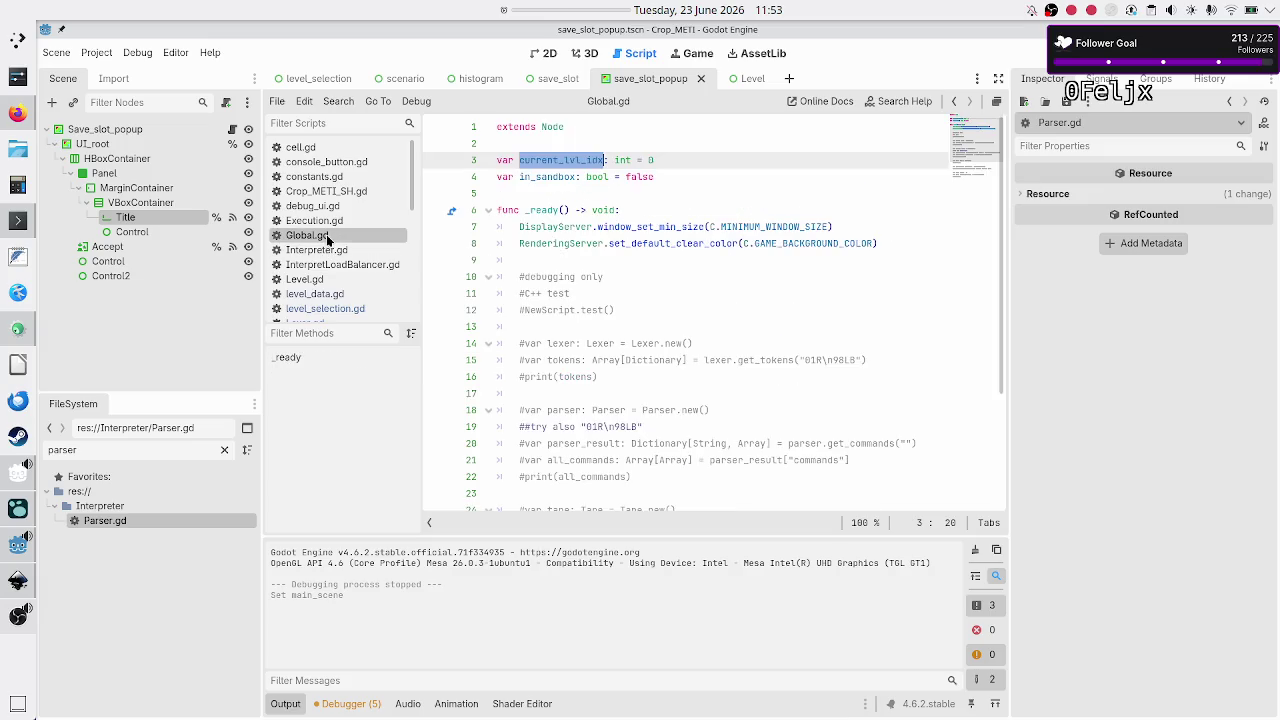
click(677, 160)
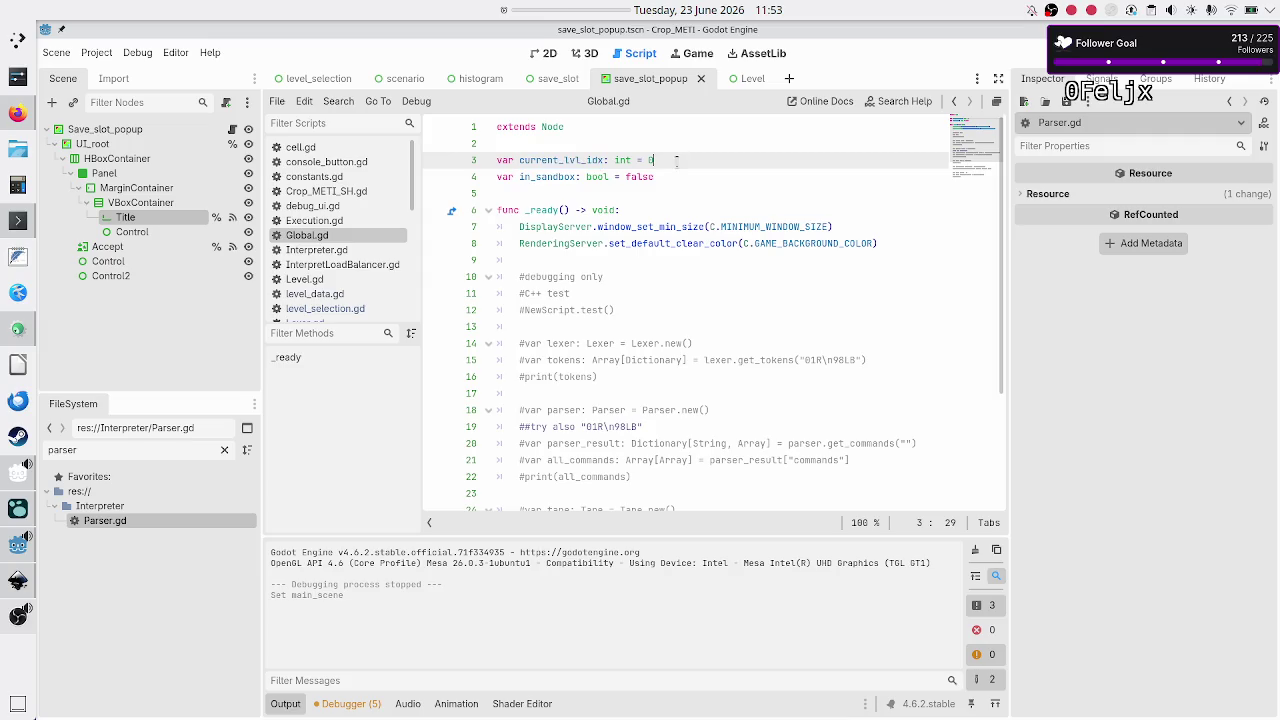
key(F5)
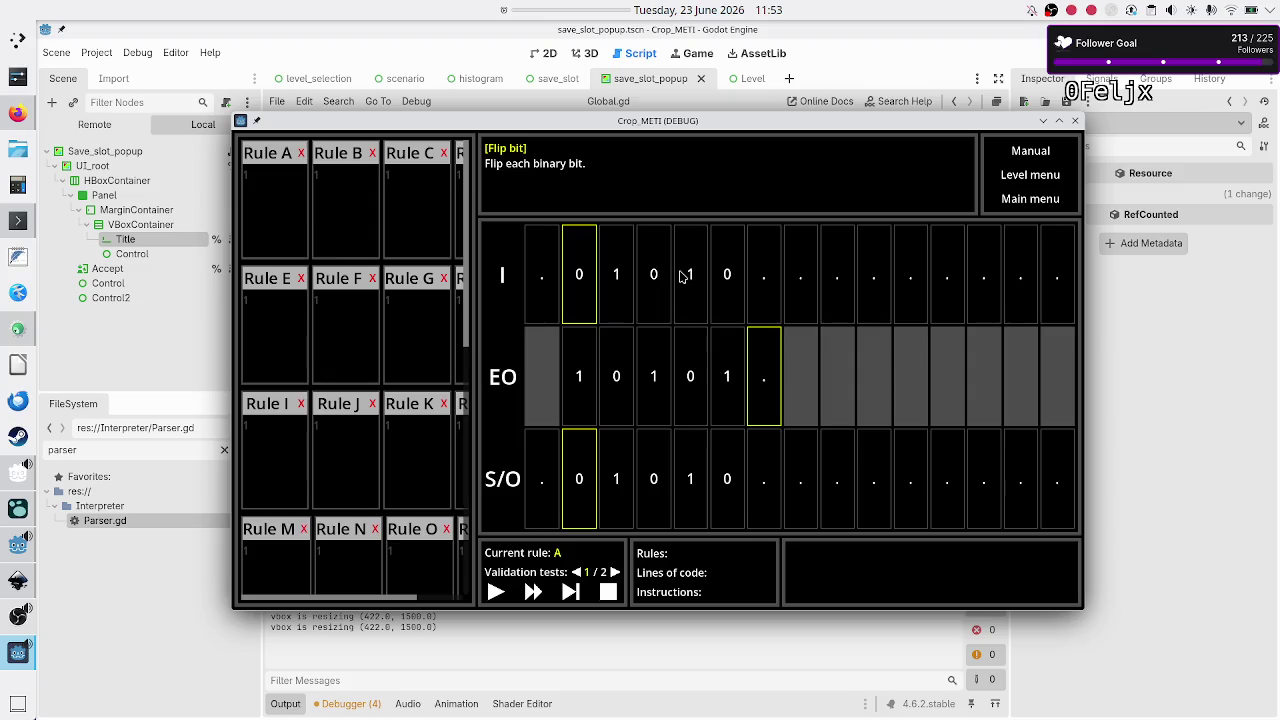
Step: Edit Rule A's code in the running level, replacing the trailing B with T
click(304, 203)
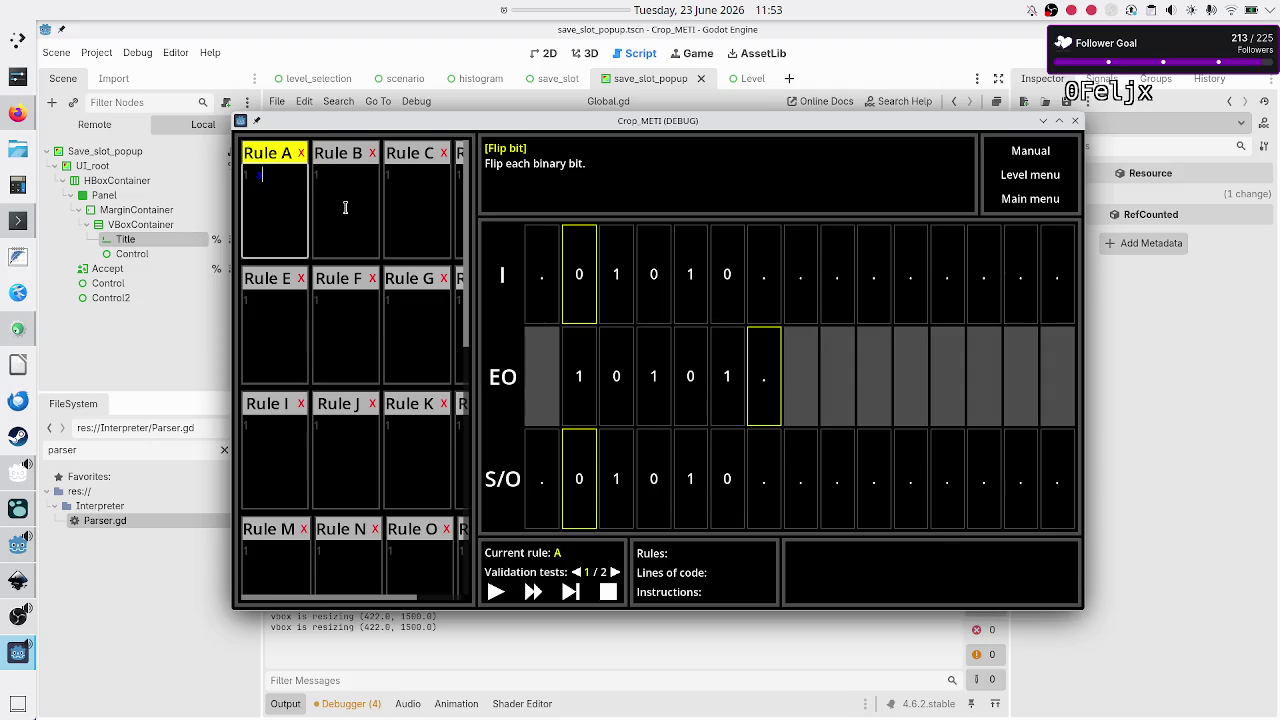
text(bR)
text(B)
key(shift+Left)
key(shift+Left)
key(shift+Left)
key(End)
key(shift+Left)
key(shift+Left)
key(shift+Left)
key(End)
key(BackSpace)
key(BackSpace)
text(T)
text(b)
Step: Close the game window and bring up the Twitch Stream Manager in the browser
click(1077, 122)
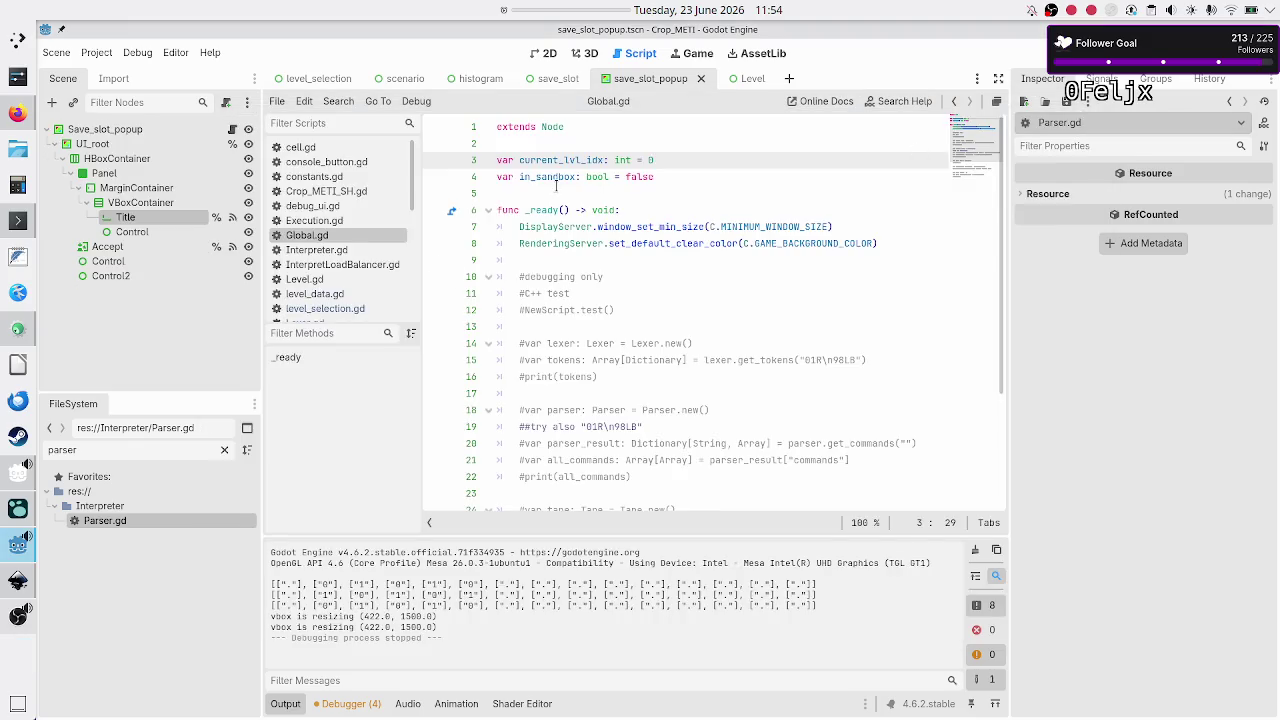
click(6, 115)
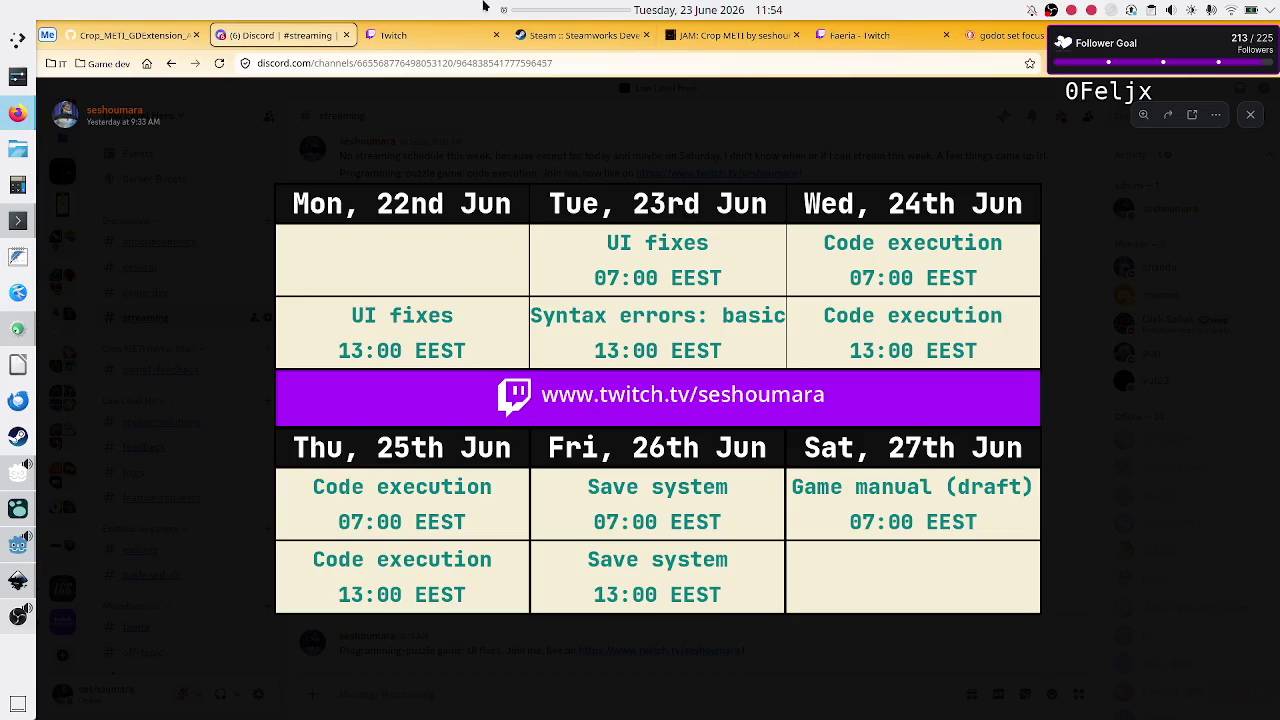
click(400, 35)
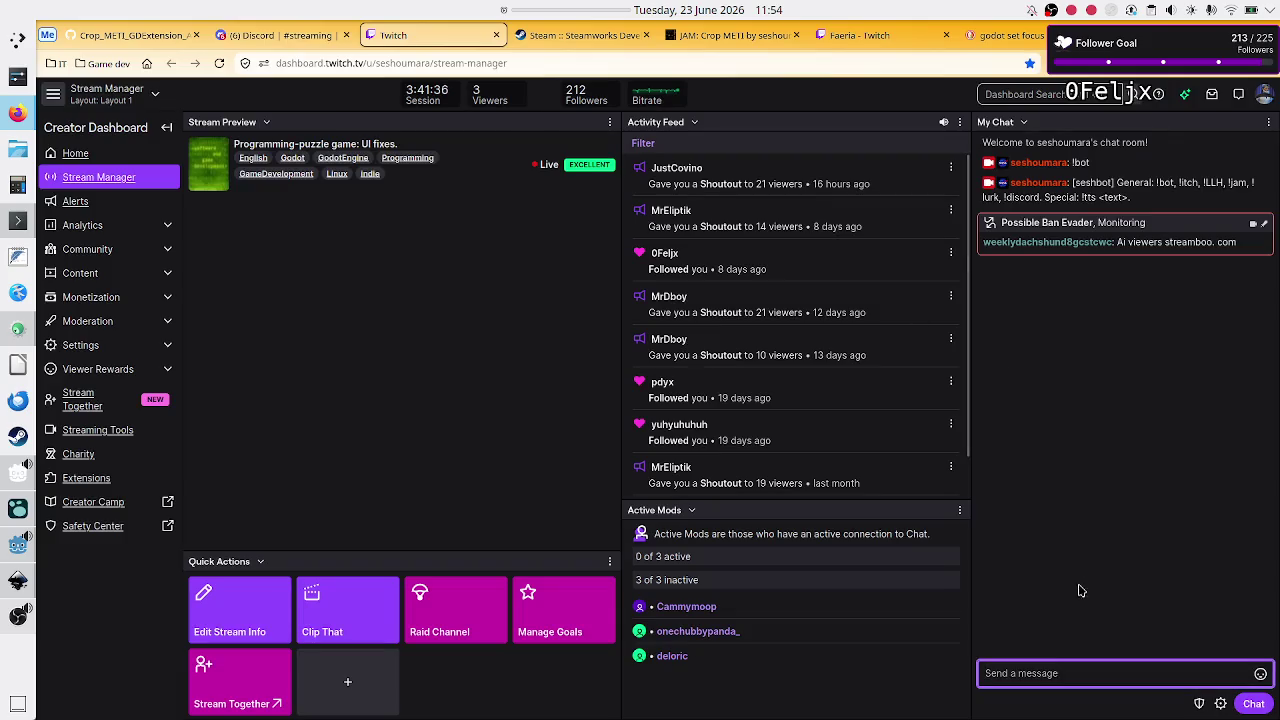
Step: Send the !discord command in Twitch chat, then view the Faeria category page
text(!d)
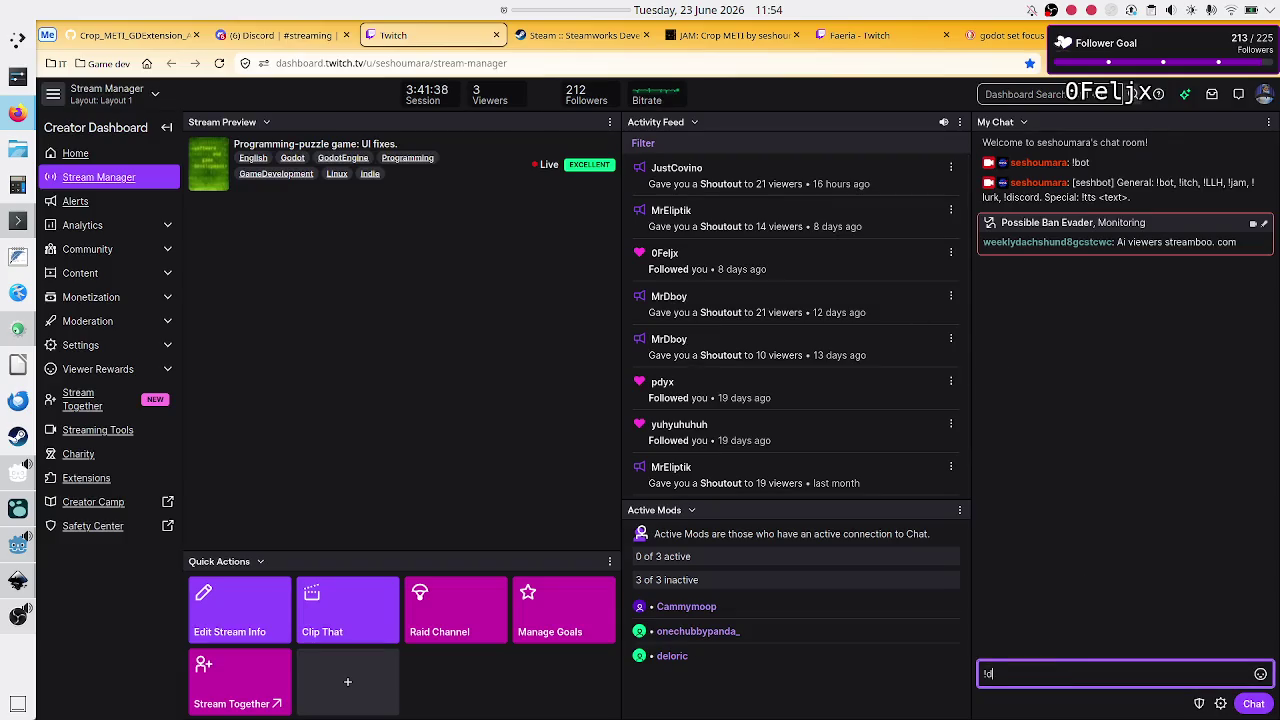
text(d)
key(Return)
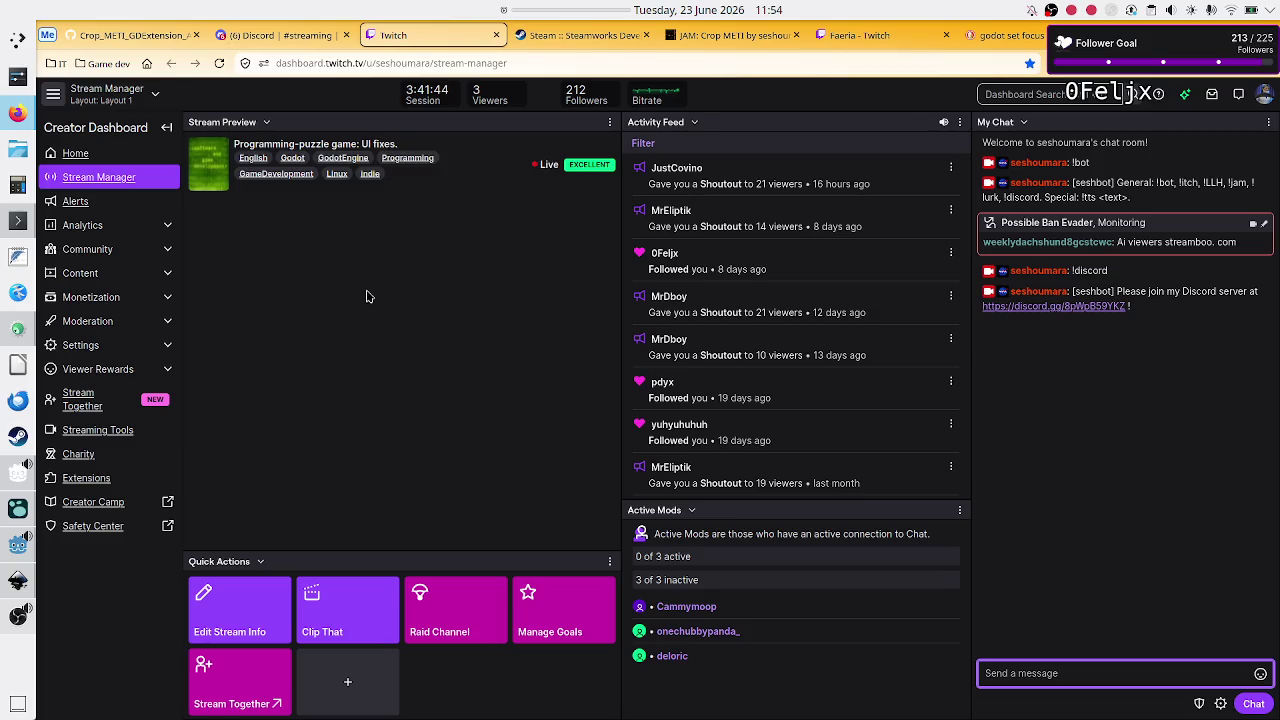
click(858, 40)
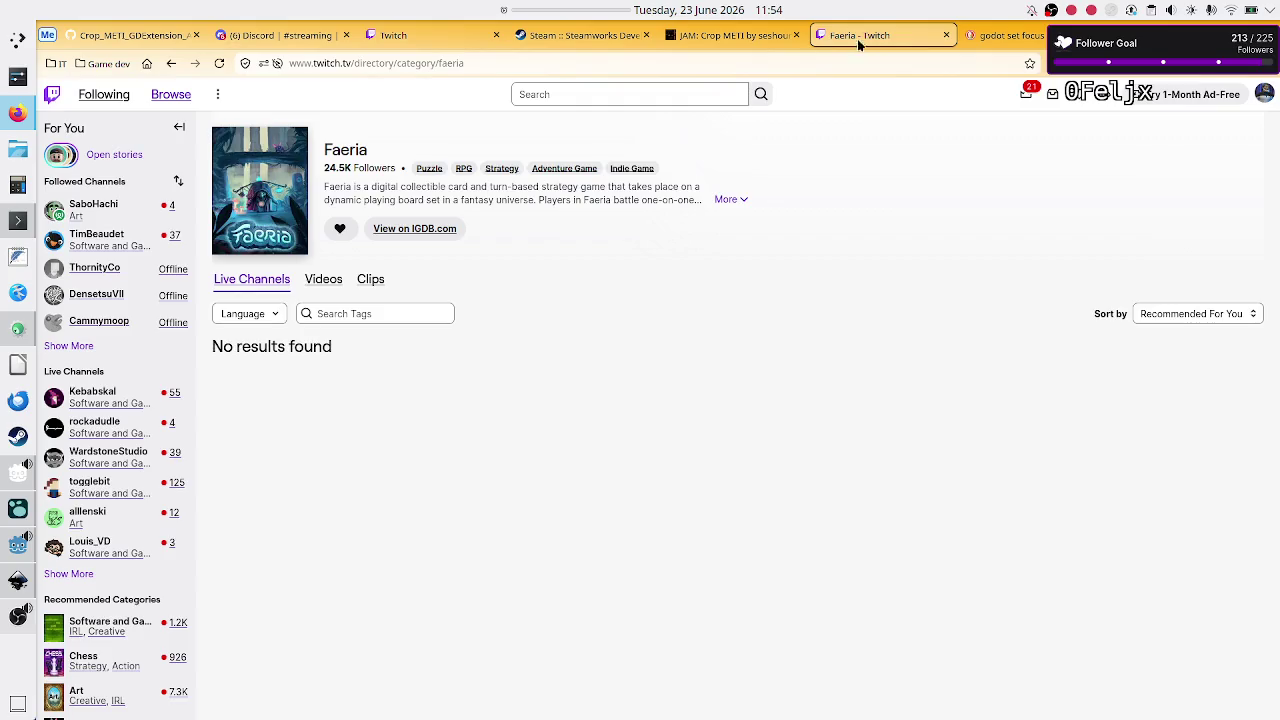
Step: Reload the Faeria category page, then go back to the Stream Manager dashboard
click(219, 63)
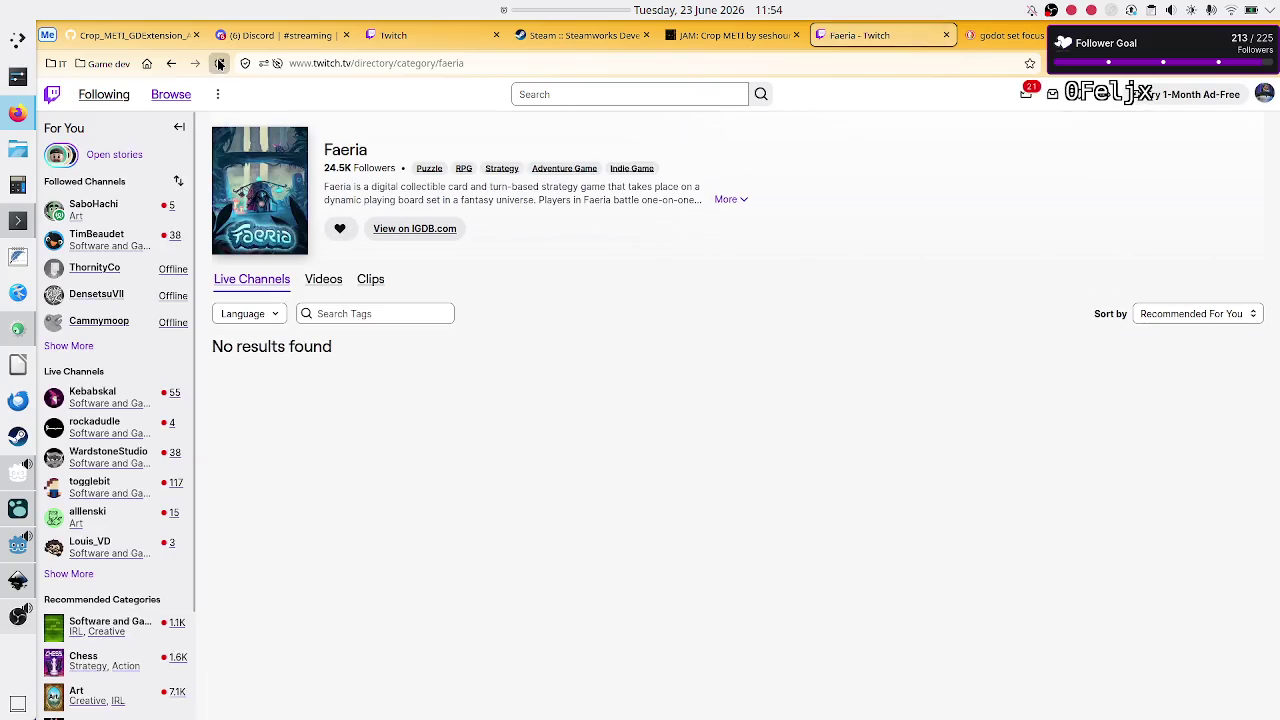
mouse_move(143, 395)
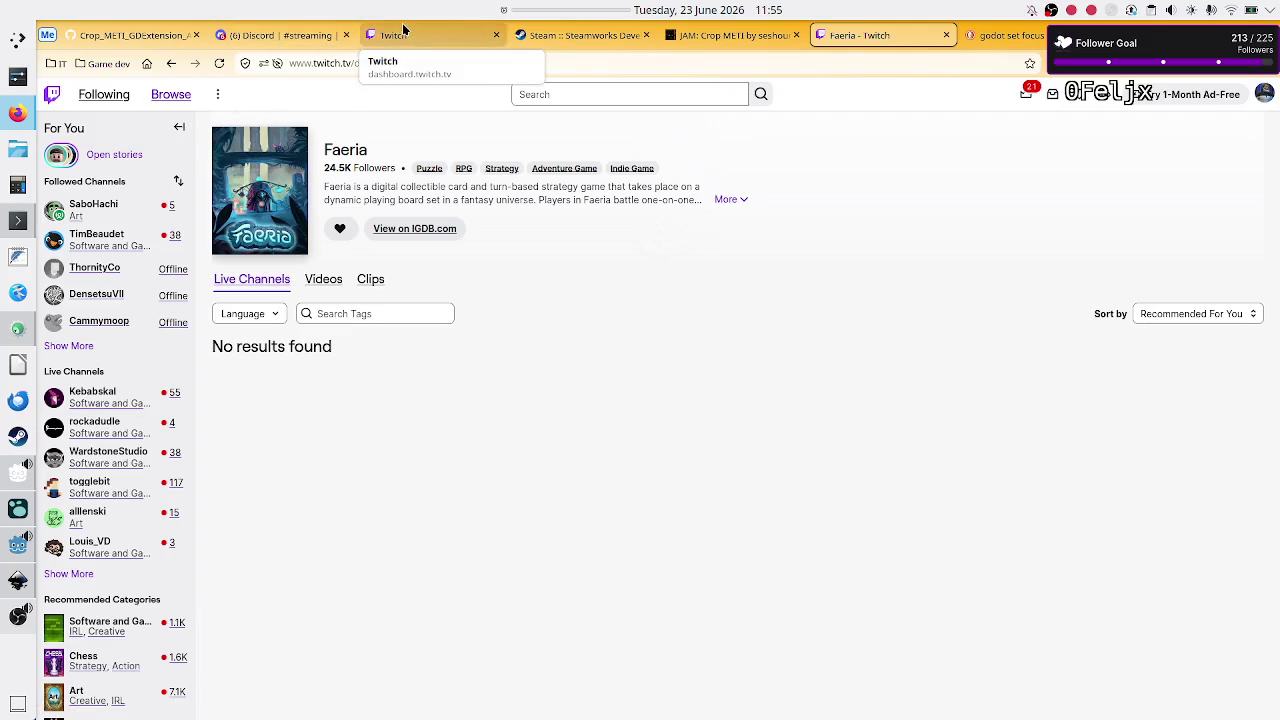
click(425, 37)
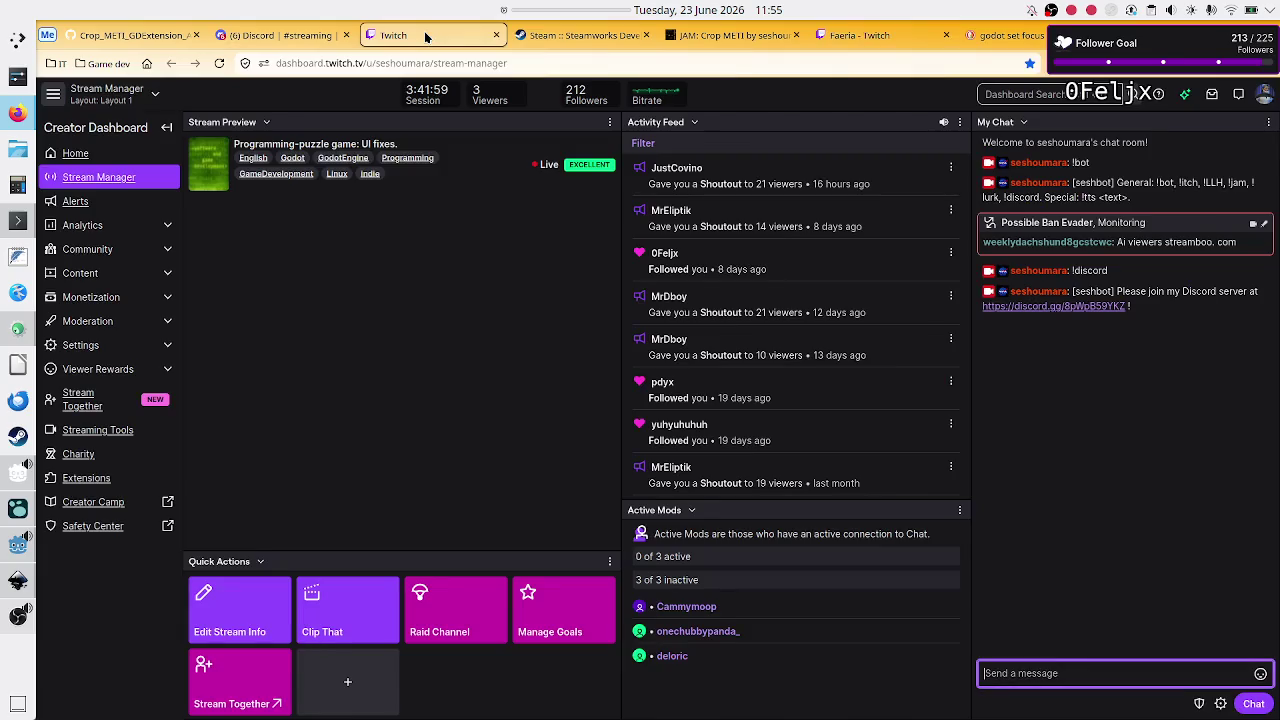
Step: Open Raid Channel, search for the target channel by name, and preview its C++ networking stream
click(448, 621)
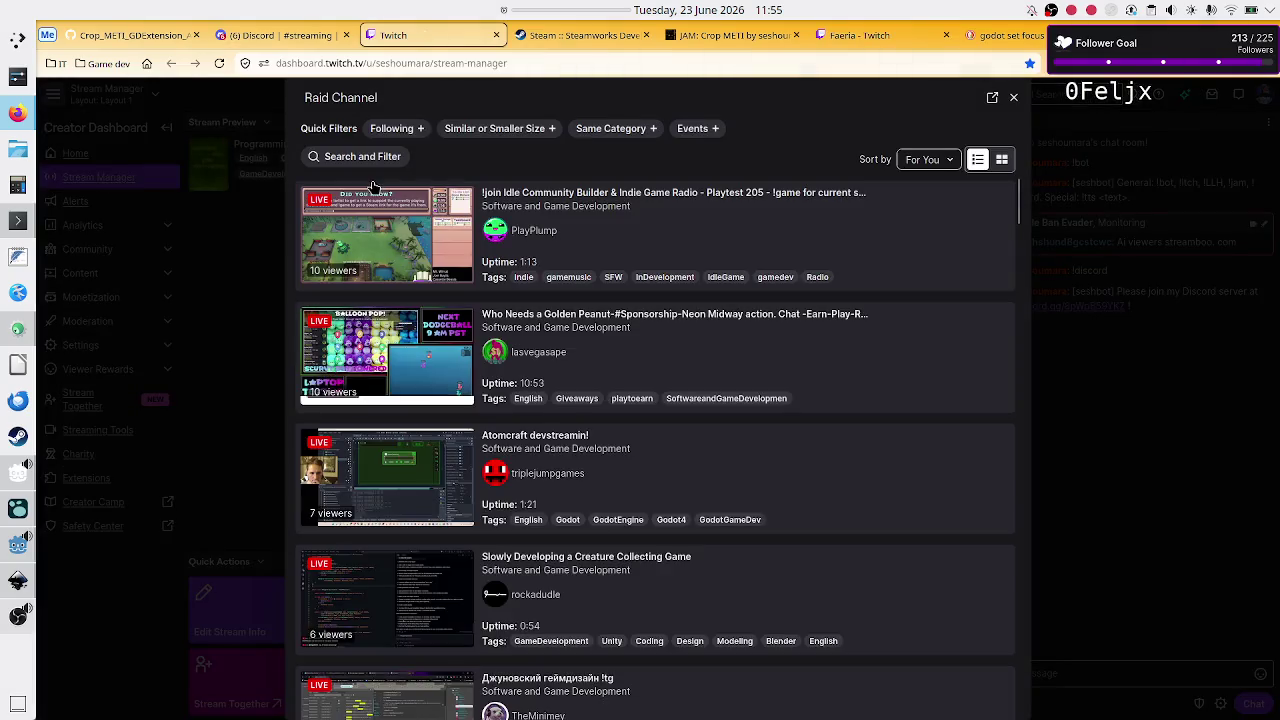
click(365, 158)
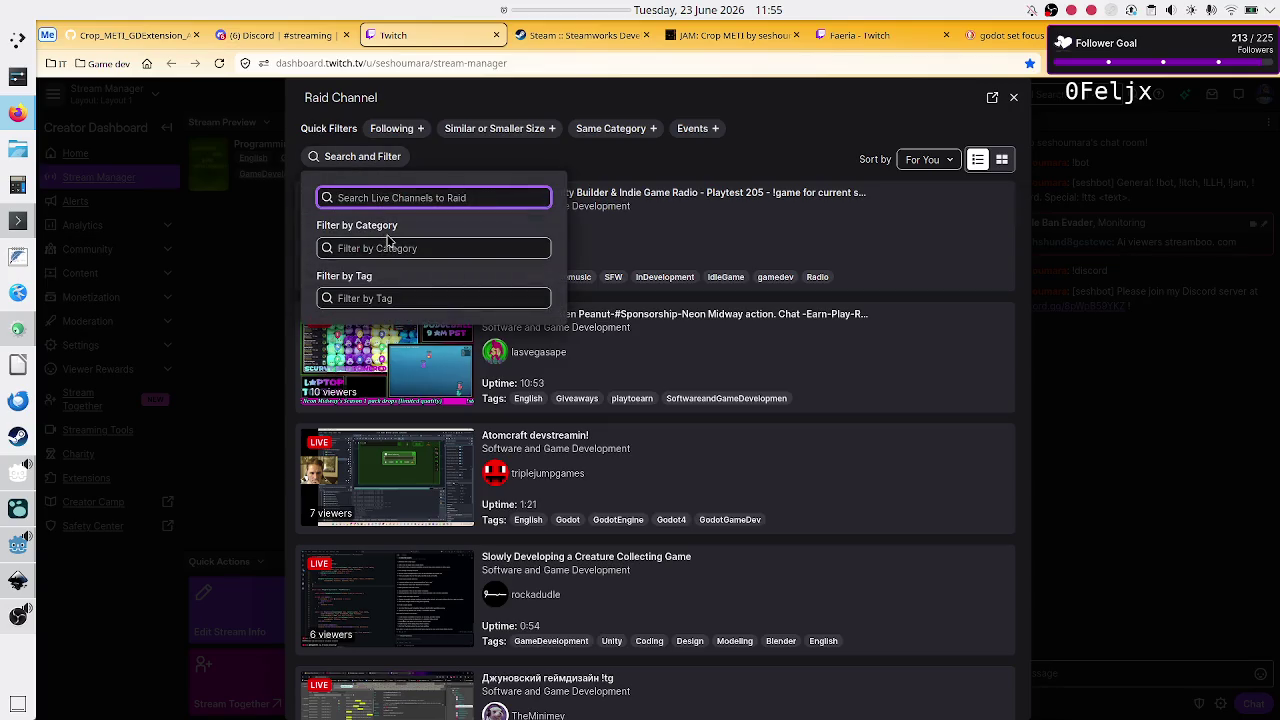
text(timb)
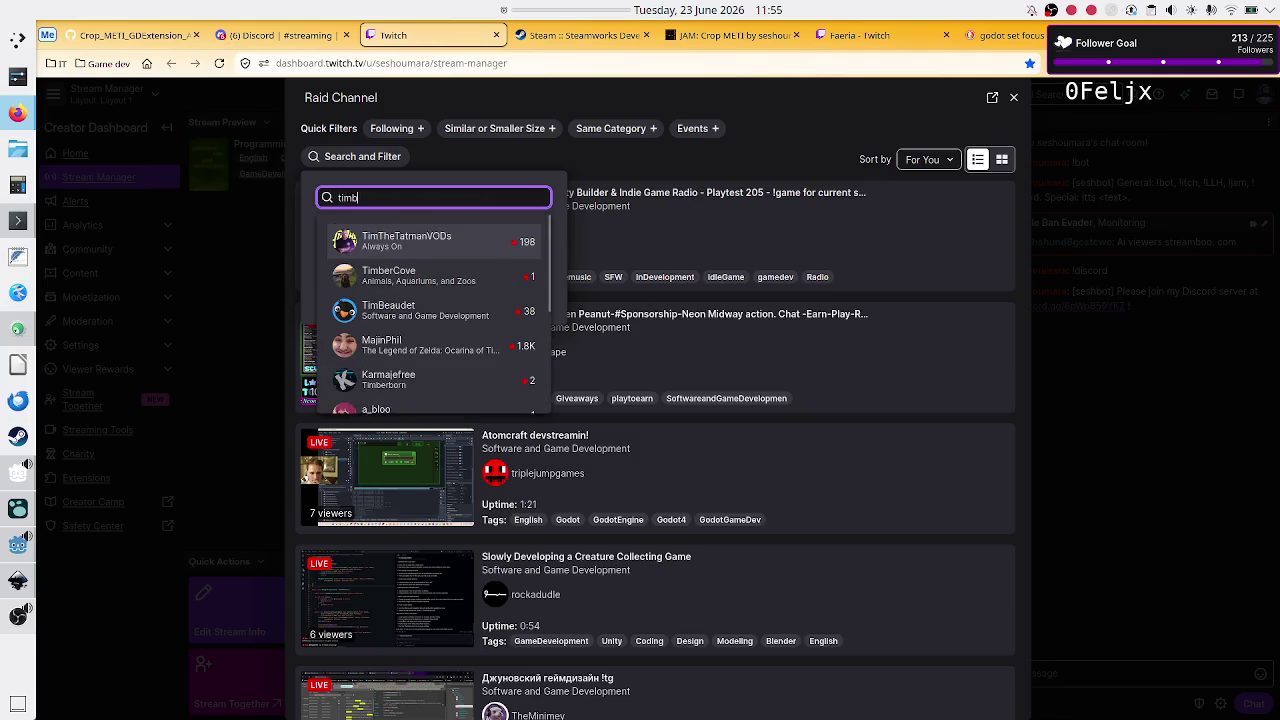
text(eut)
key(BackSpace)
key(BackSpace)
text(a)
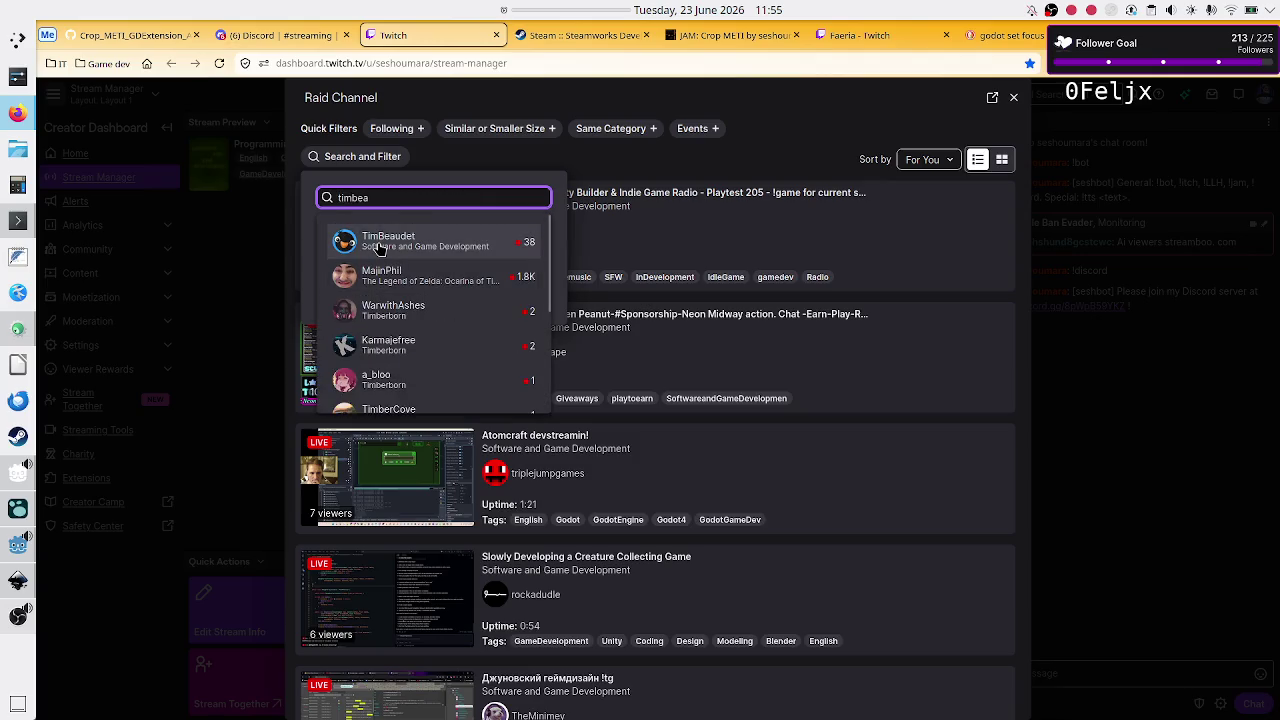
click(380, 245)
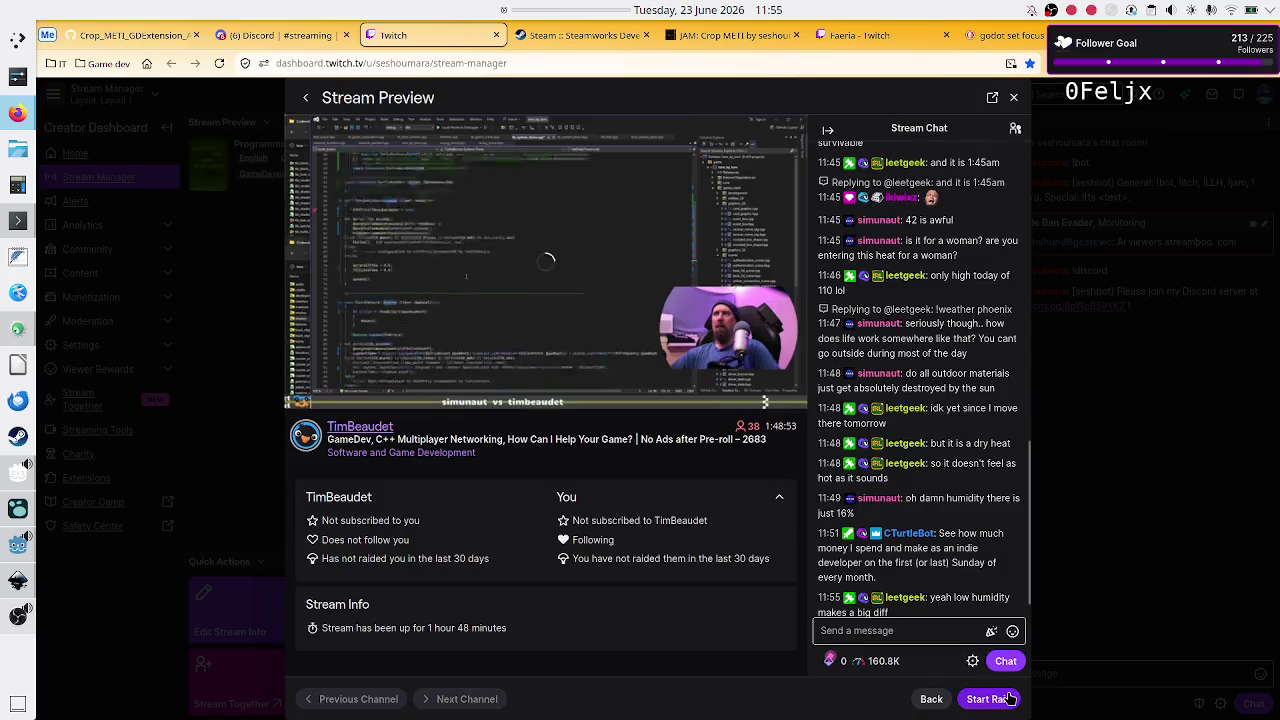
Step: Launch the raid to the C++ multiplayer networking game-dev channel and let its countdown run
click(1010, 698)
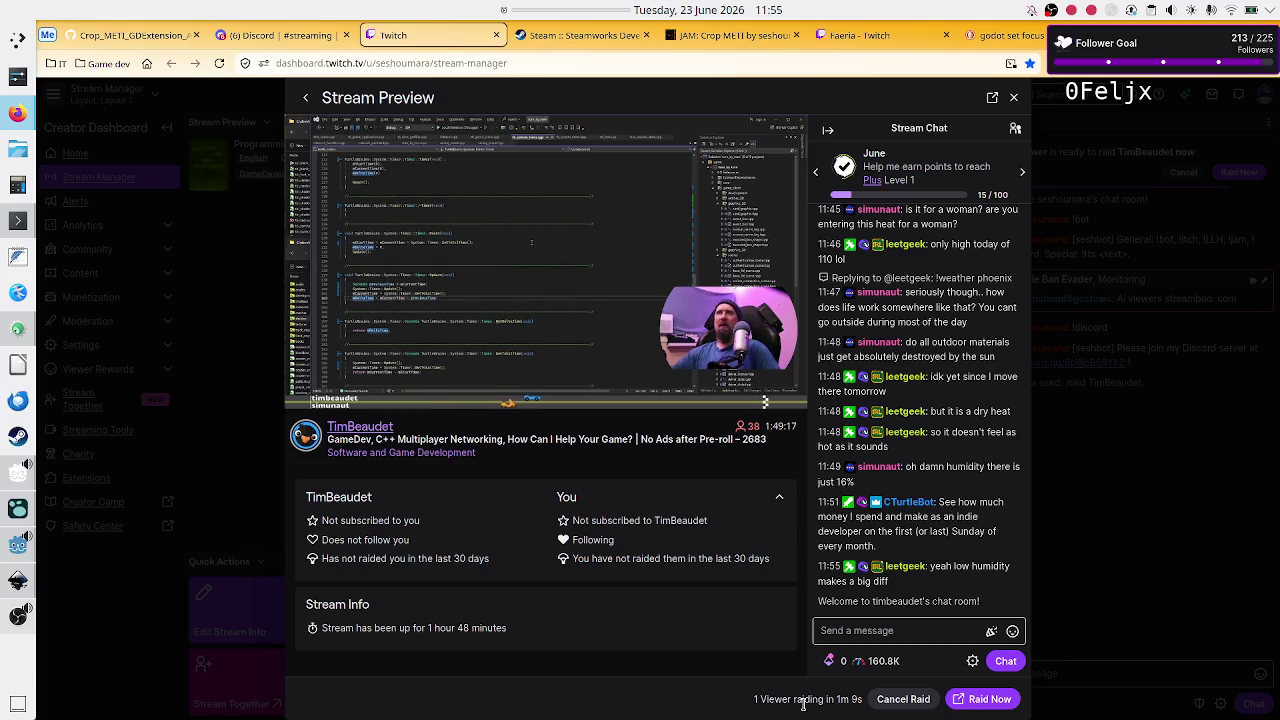
drag(805, 702, 739, 710)
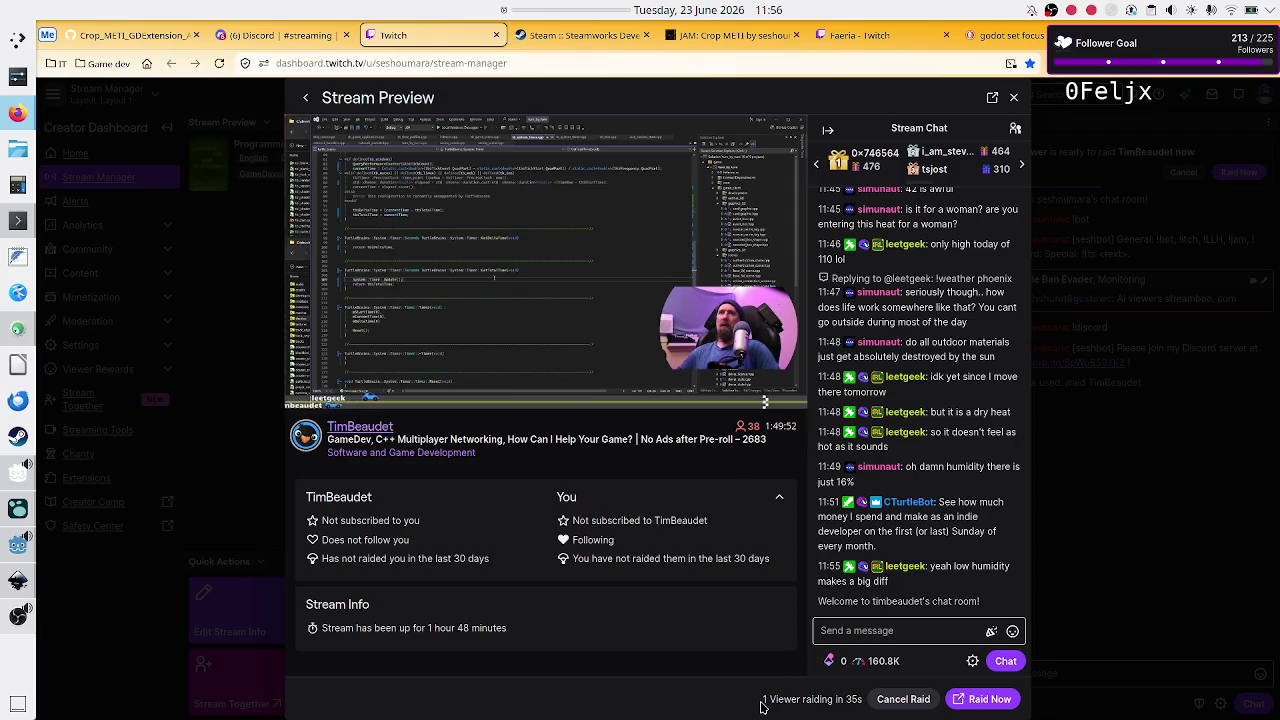
drag(763, 699, 789, 699)
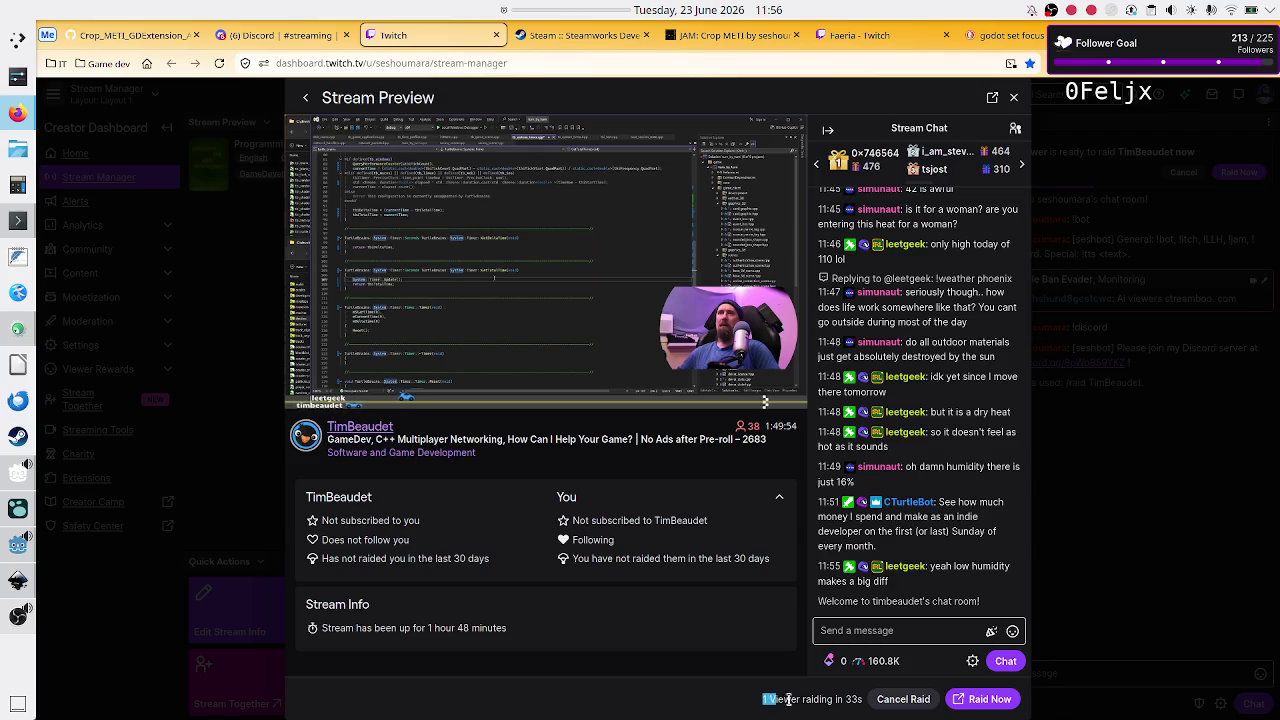
click(796, 699)
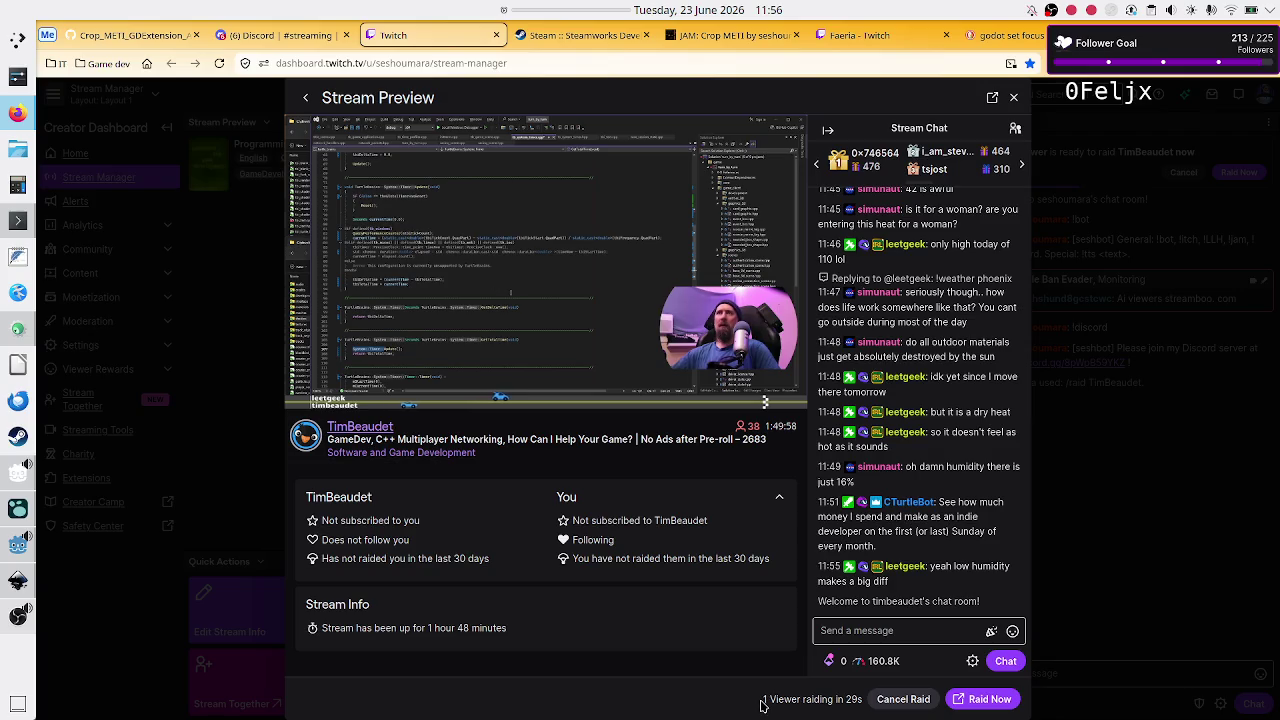
drag(761, 700, 790, 700)
click(796, 700)
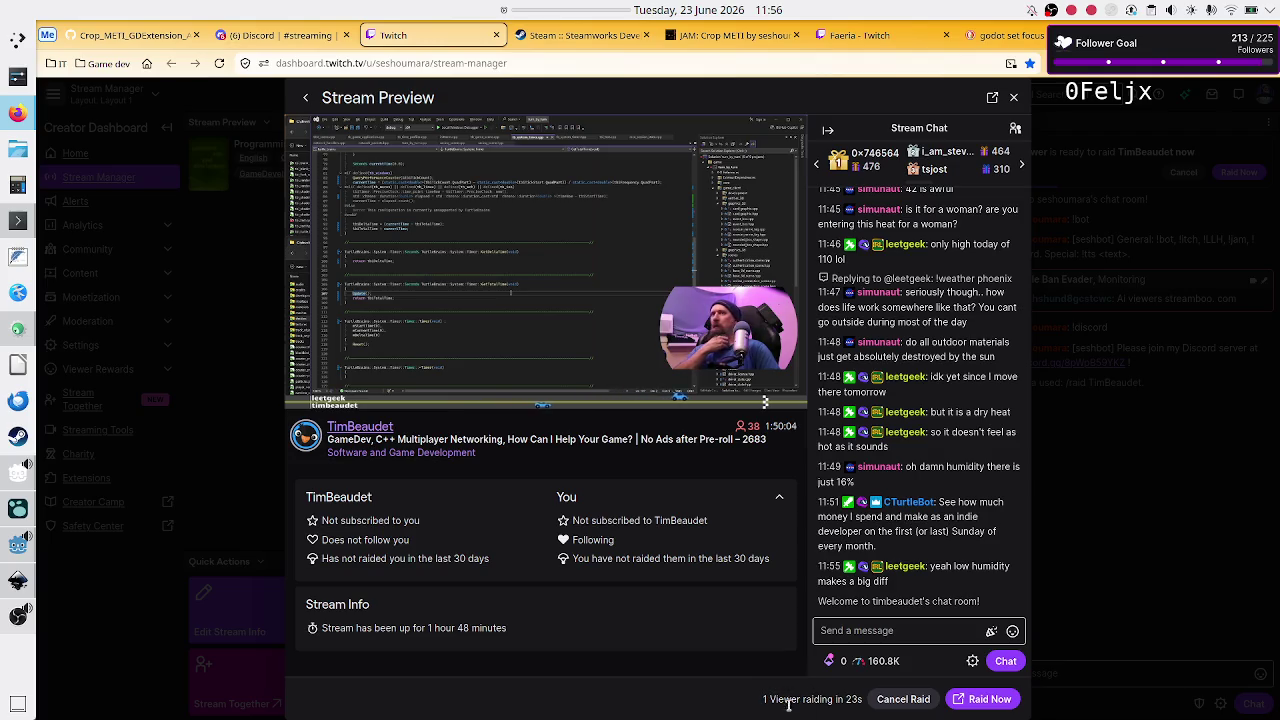
drag(762, 700, 833, 700)
click(833, 700)
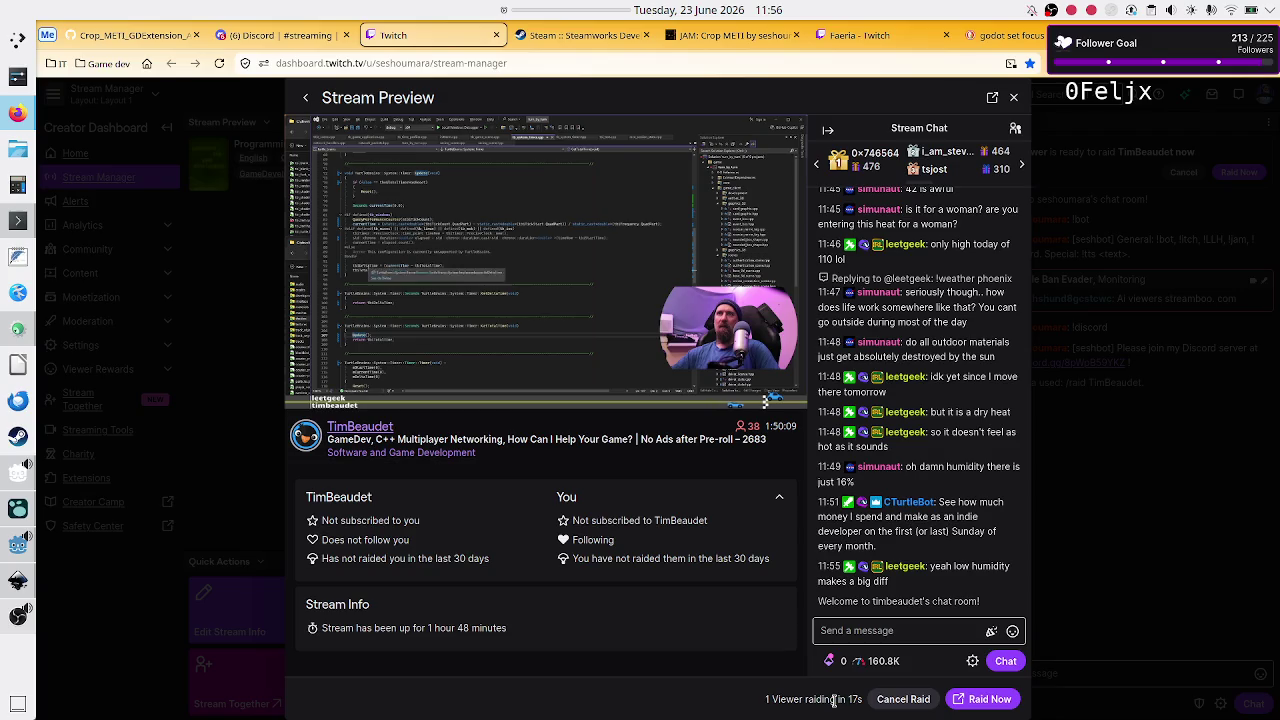